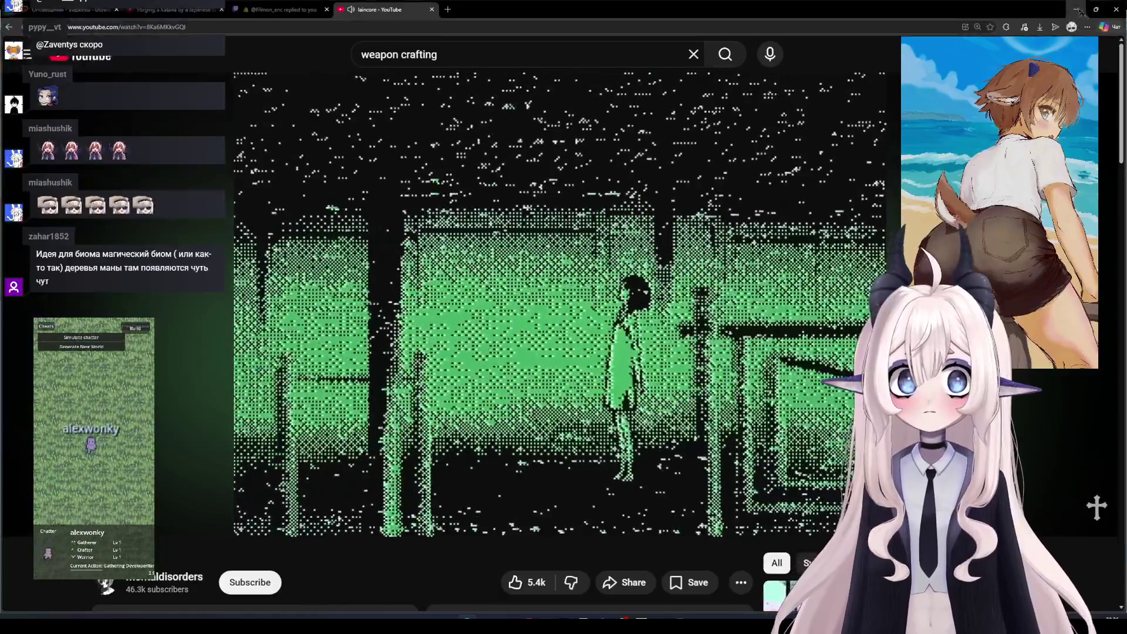
# Switch from the YouTube pixel-art video to the tree sprite in Aseprite
pyautogui.hotkey('alt', 'Tab')
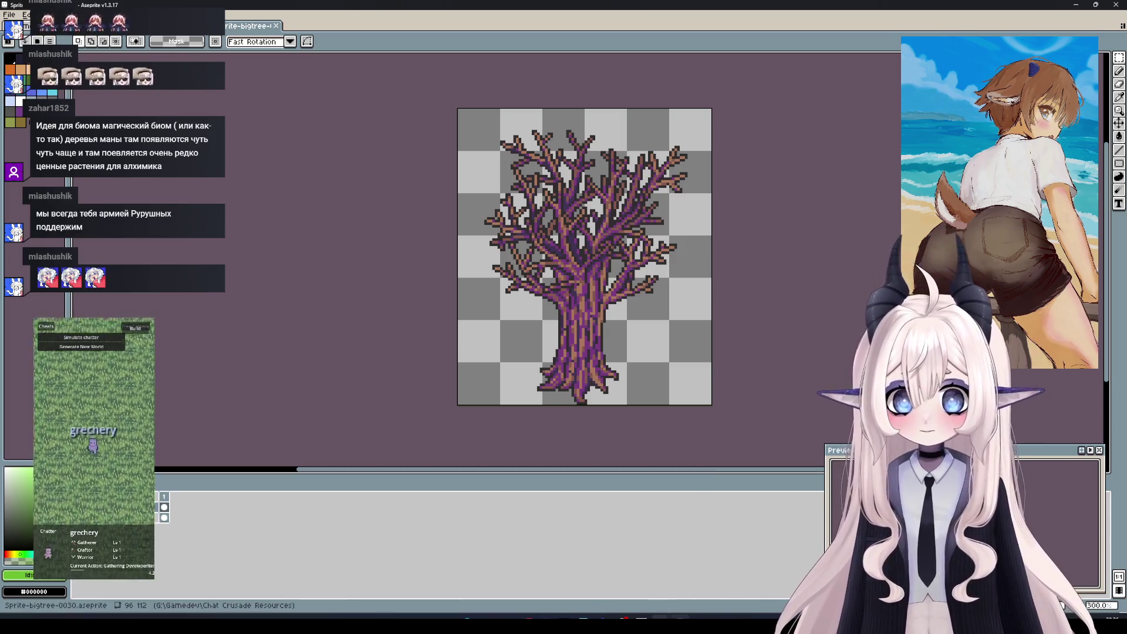
pyautogui.moveTo(678, 618)
pyautogui.moveTo(709, 575)
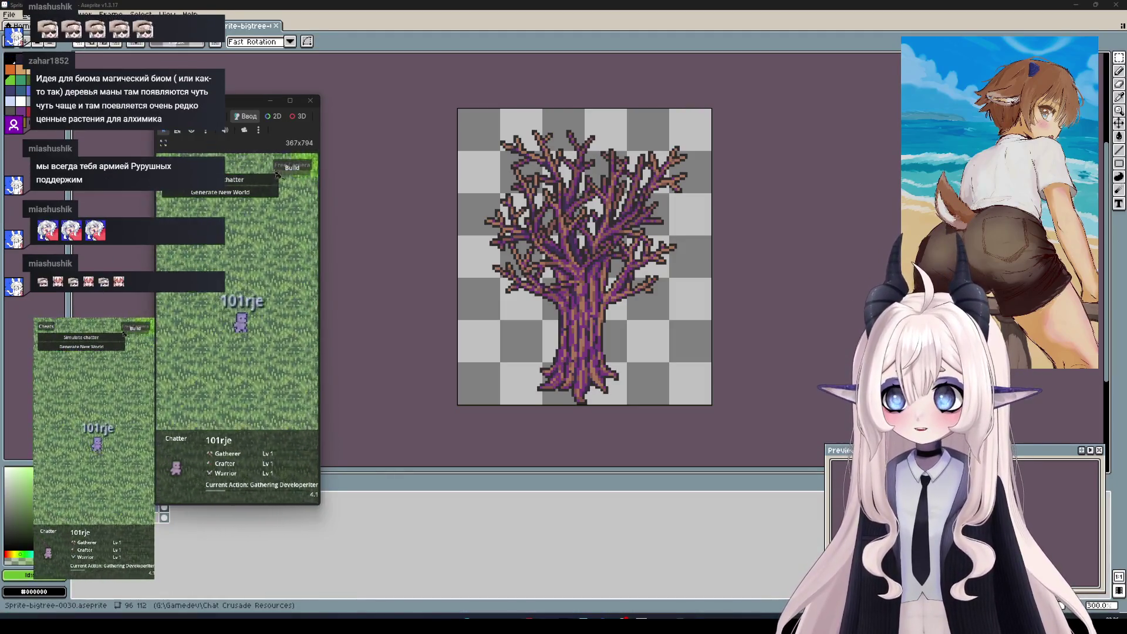
pyautogui.click(271, 191)
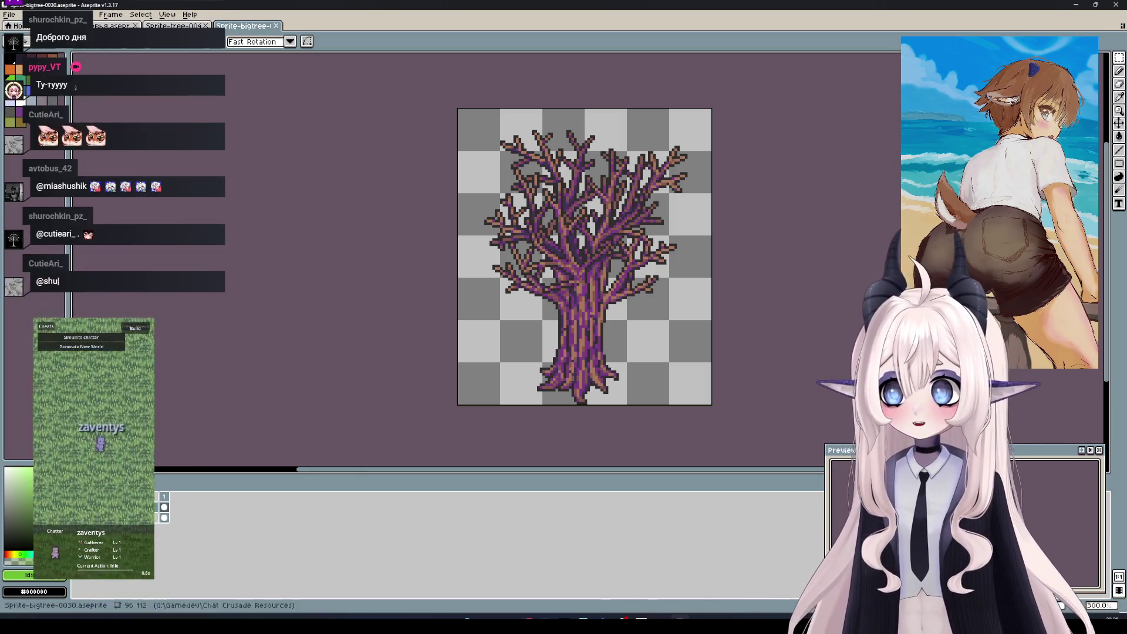
# Hide Layer 1 so only the canopy shows, save it as Sprite-bigtree-0031, and switch to Деревья
pyautogui.click(8, 63)
pyautogui.click(8, 52)
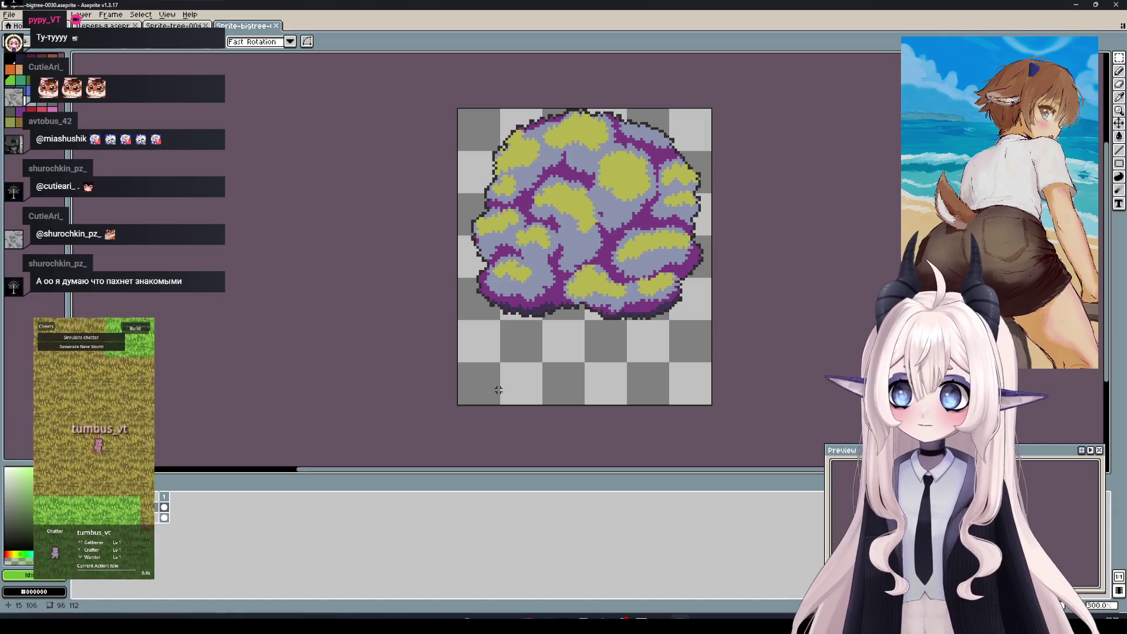
pyautogui.hotkey('ctrl', 's')
pyautogui.press('Return')
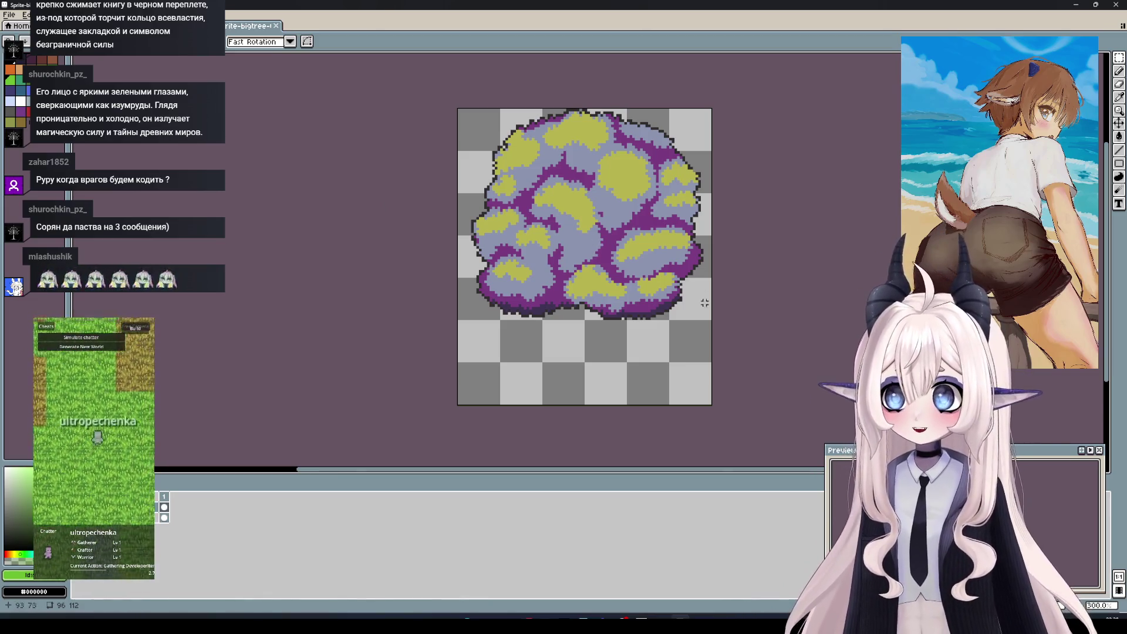
pyautogui.hotkey('ctrl', 'Tab')
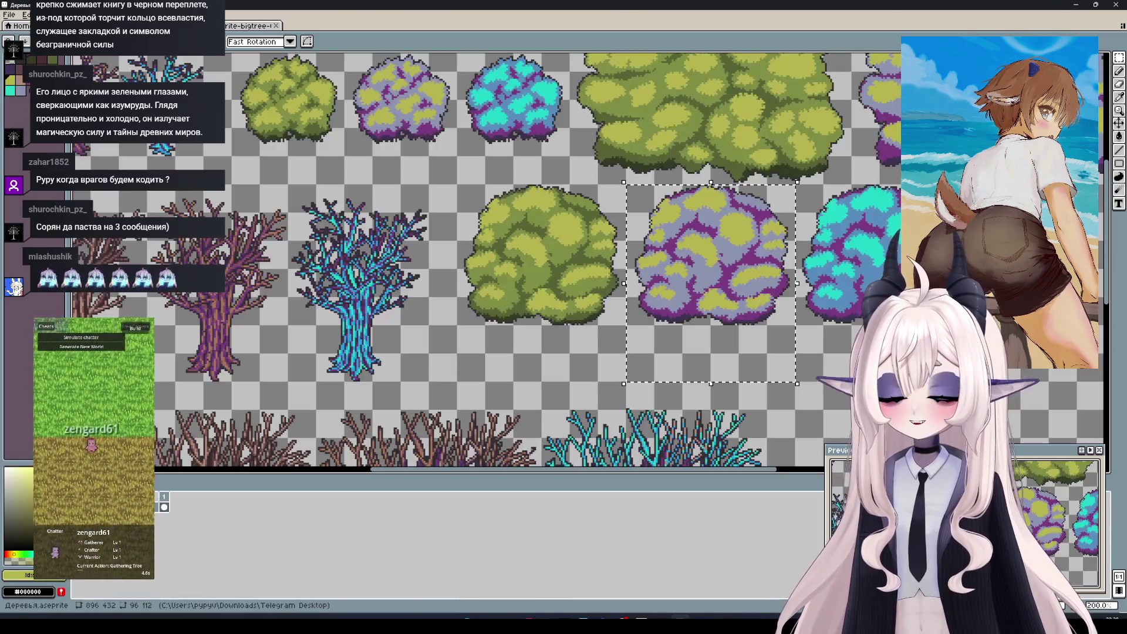
# Marquee-select and copy the cyan bare tree on the Деревья sheet, then return to Sprite-bigtree
pyautogui.scroll(-1, 544, 233)
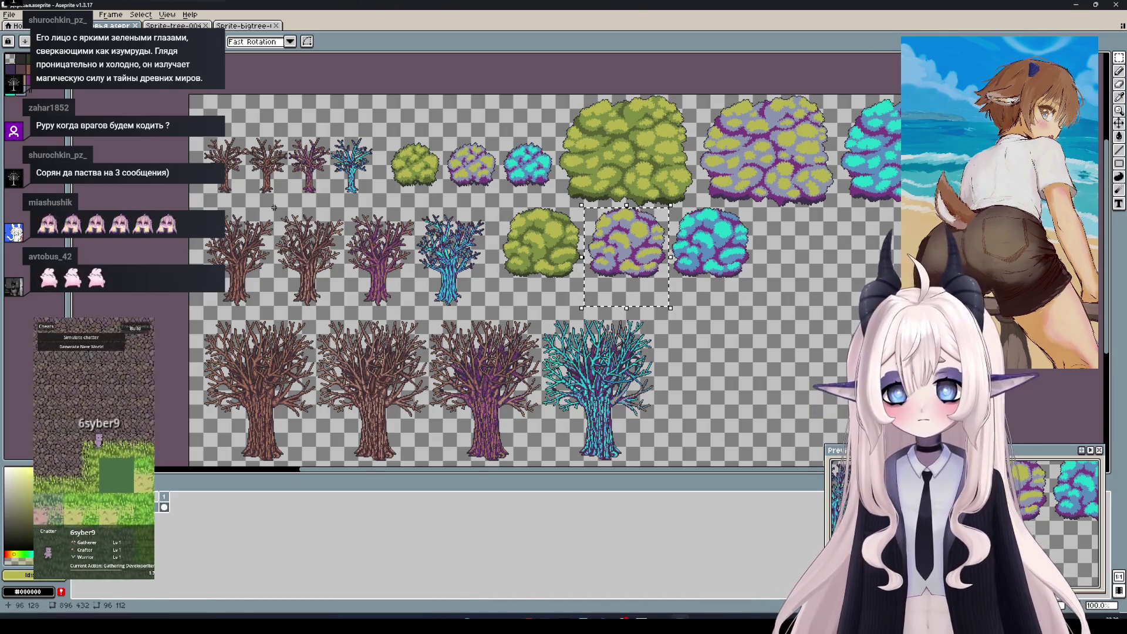
pyautogui.scroll(1, 481, 282)
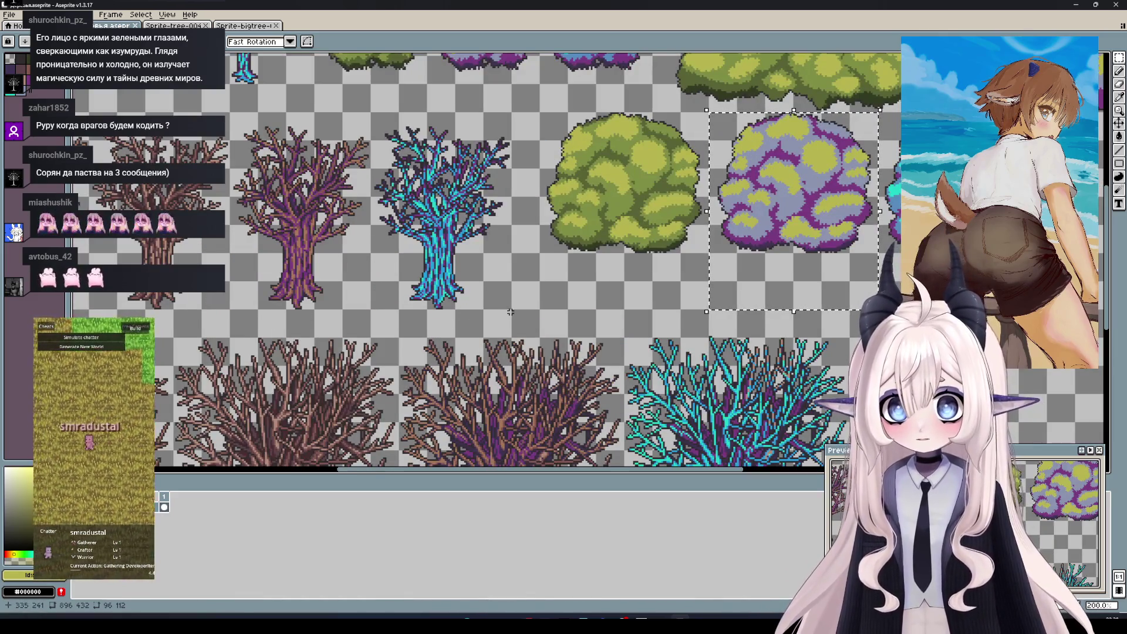
pyautogui.moveTo(510, 308); pyautogui.dragTo(370, 111)
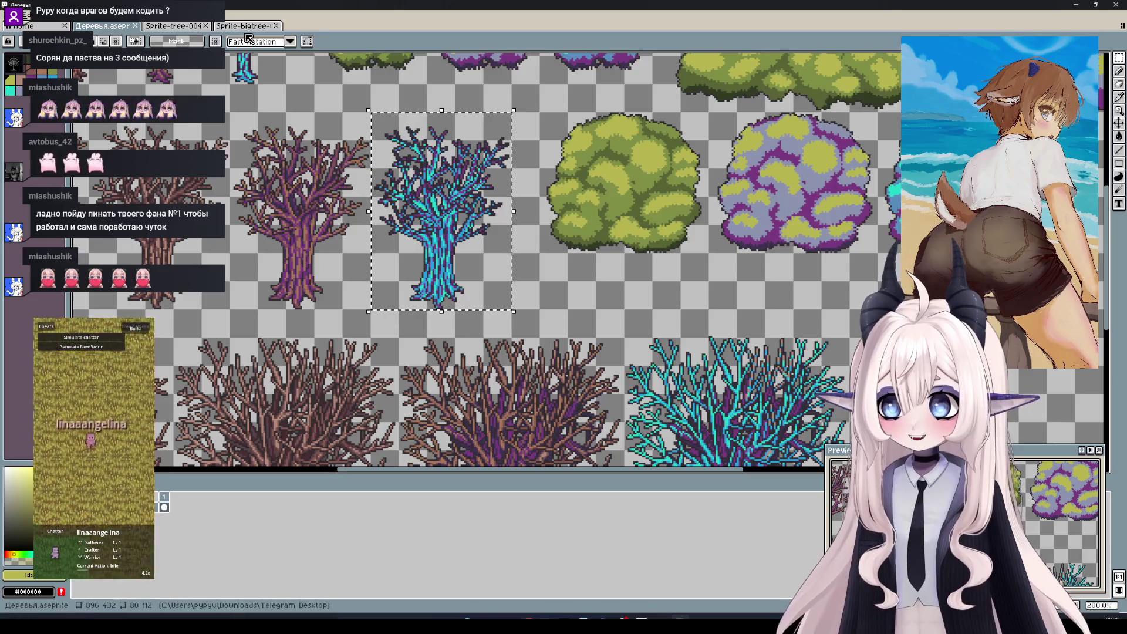
pyautogui.hotkey('ctrl', 'Tab')
pyautogui.hotkey('ctrl', 'Tab')
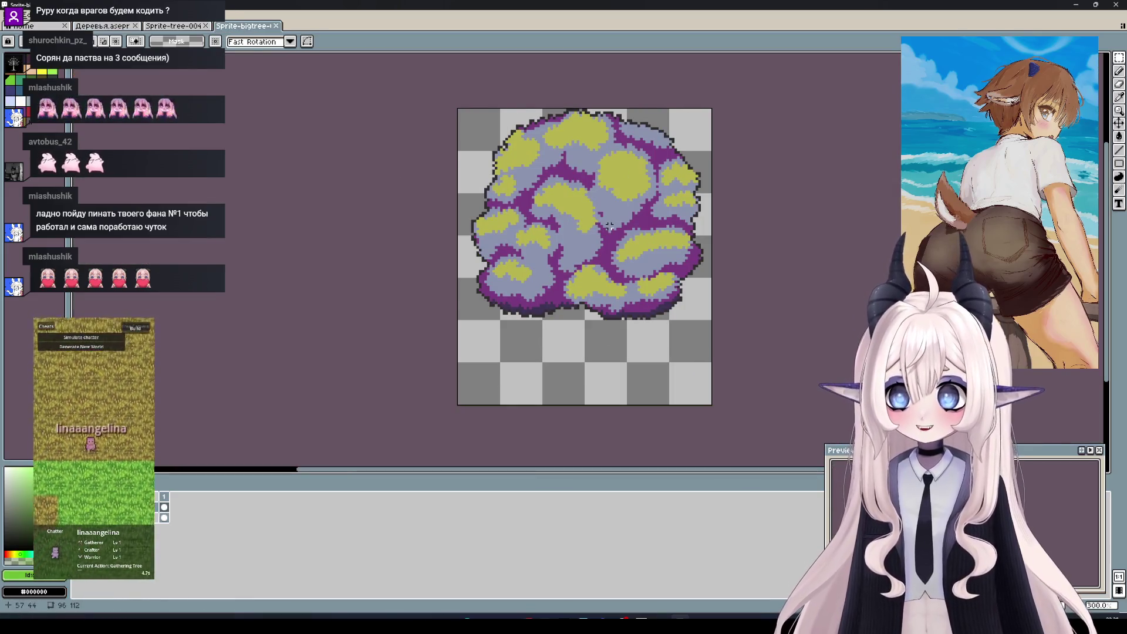
# Paste the cyan bare tree into Sprite-bigtree and close the Sprite-tree-004 document
pyautogui.hotkey('ctrl', 'v')
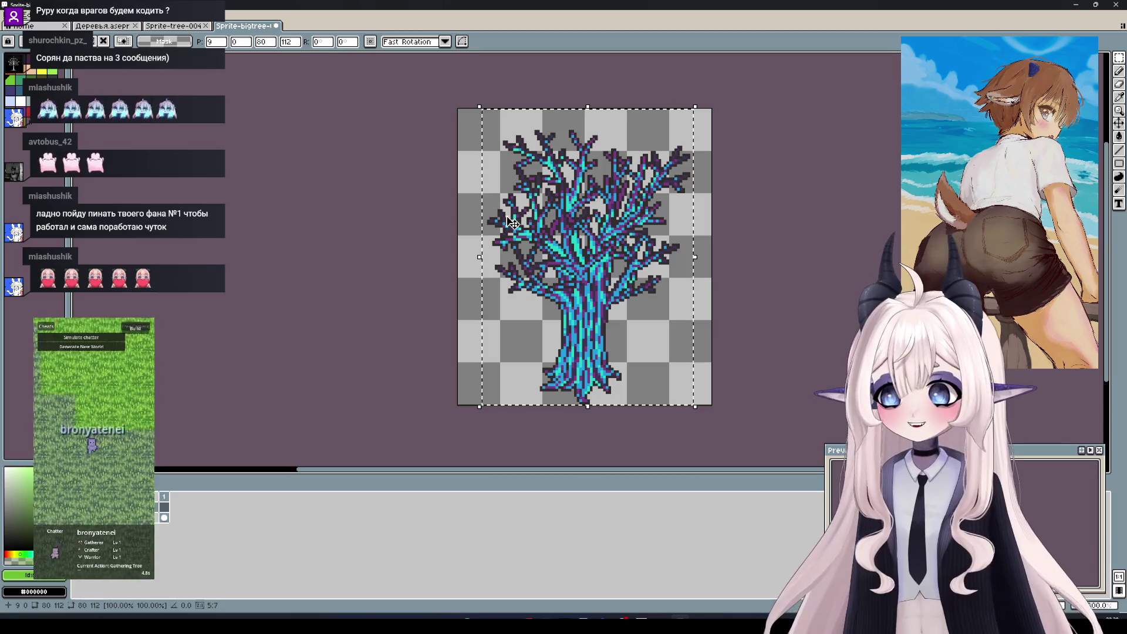
pyautogui.click(182, 26)
pyautogui.click(238, 27)
pyautogui.click(206, 25)
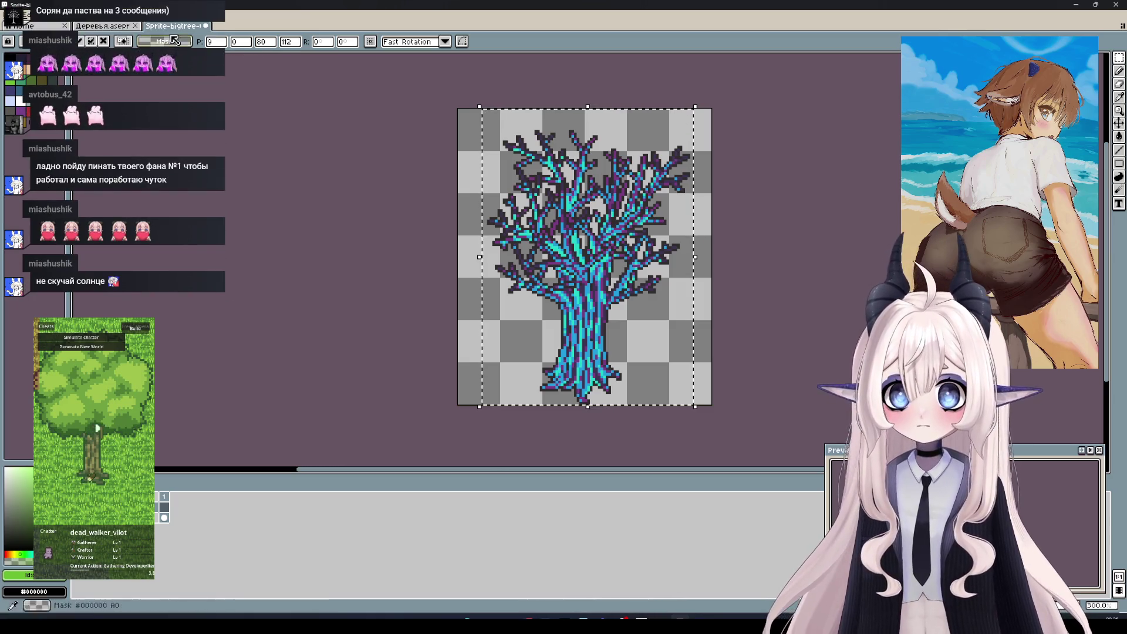
# Select a 96x112 area around the cyan canopy bush on Деревья and paste it into Sprite-bigtree
pyautogui.click(103, 26)
pyautogui.hotkey('ctrl', 'v')
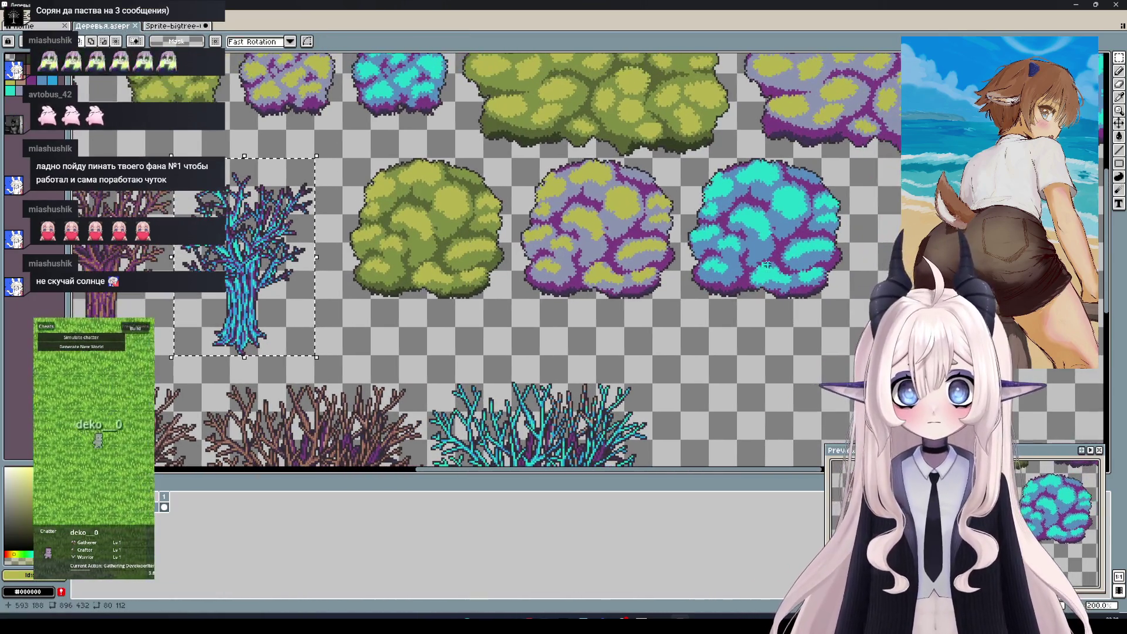
pyautogui.click(683, 159)
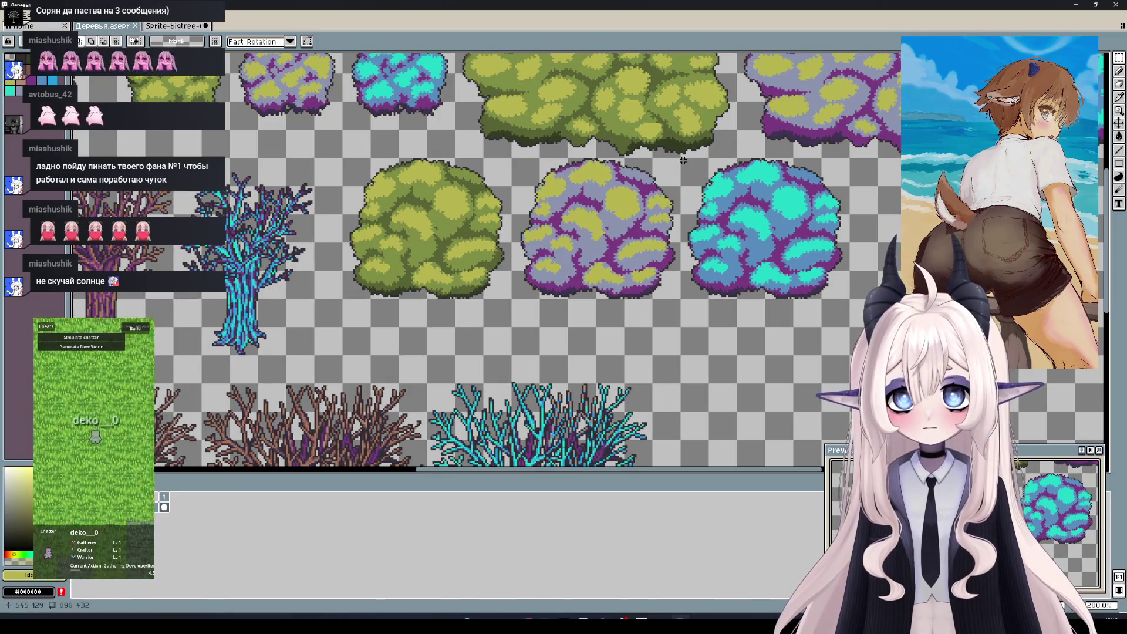
pyautogui.moveTo(683, 160); pyautogui.dragTo(851, 339)
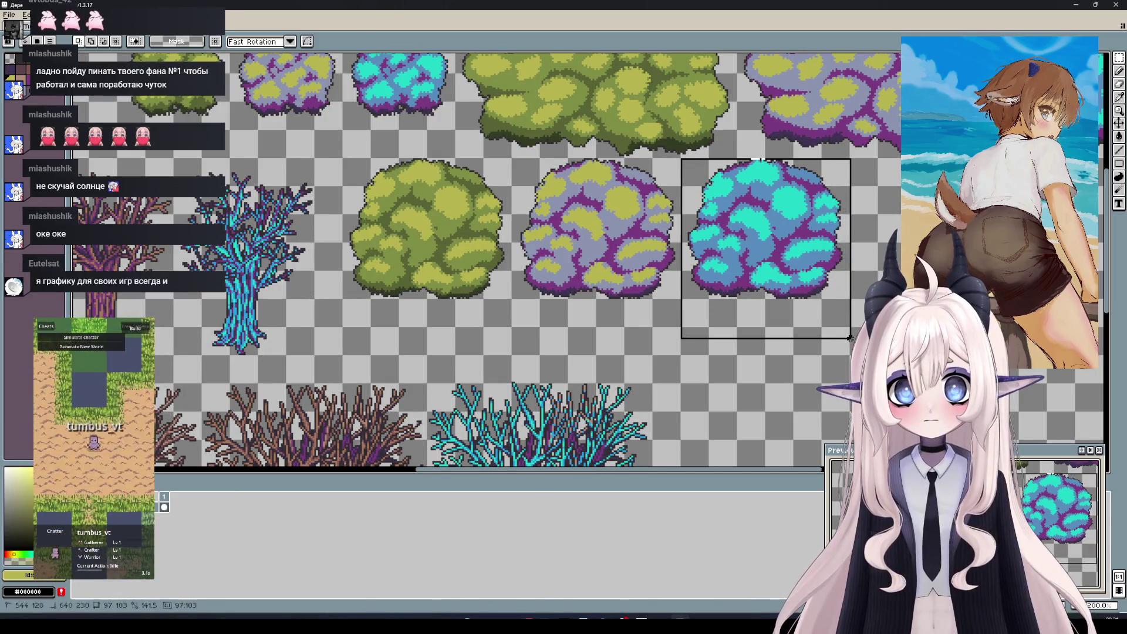
pyautogui.moveTo(850, 339); pyautogui.dragTo(848, 358)
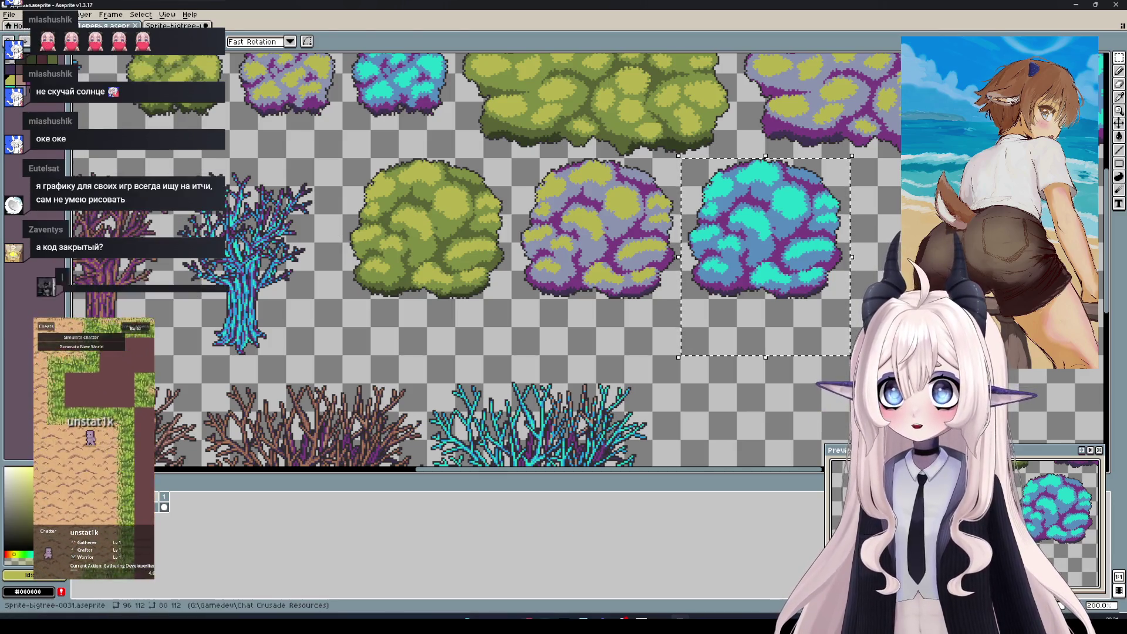
pyautogui.click(175, 25)
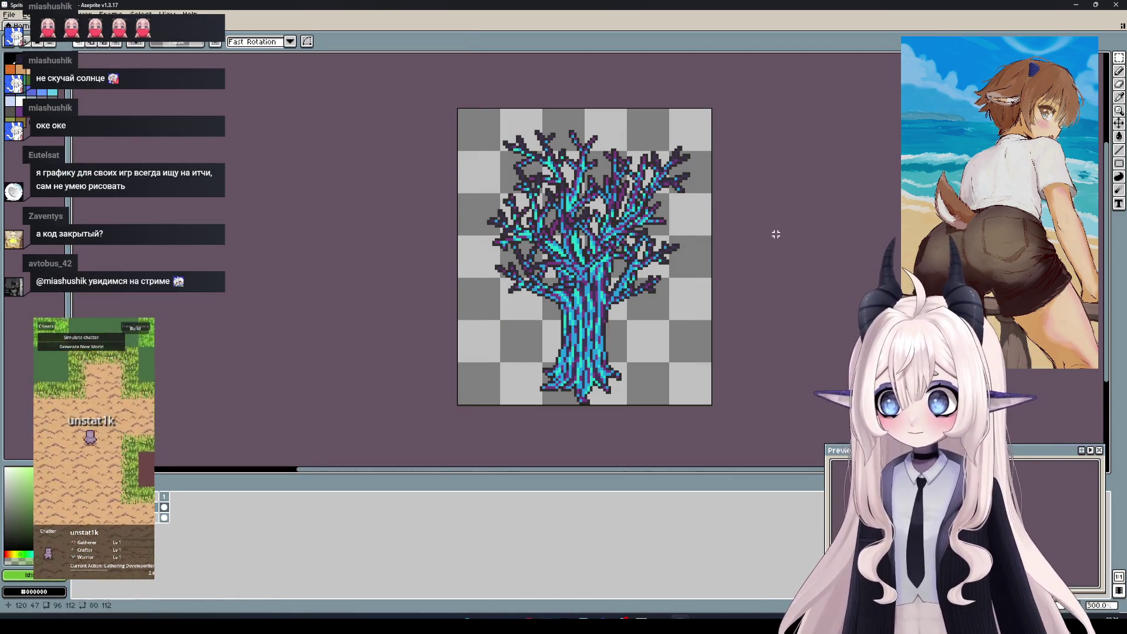
pyautogui.hotkey('ctrl', 'v')
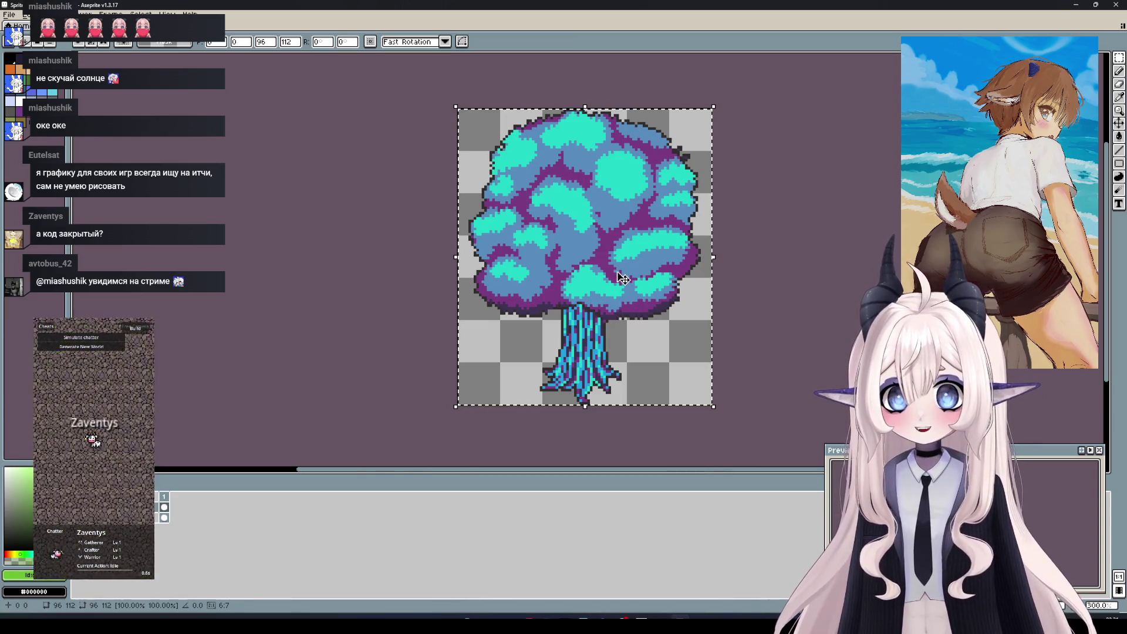
# Drag the pasted cyan canopy pixel by pixel over the trunk and commit its placement
pyautogui.moveTo(623, 279); pyautogui.dragTo(632, 277)
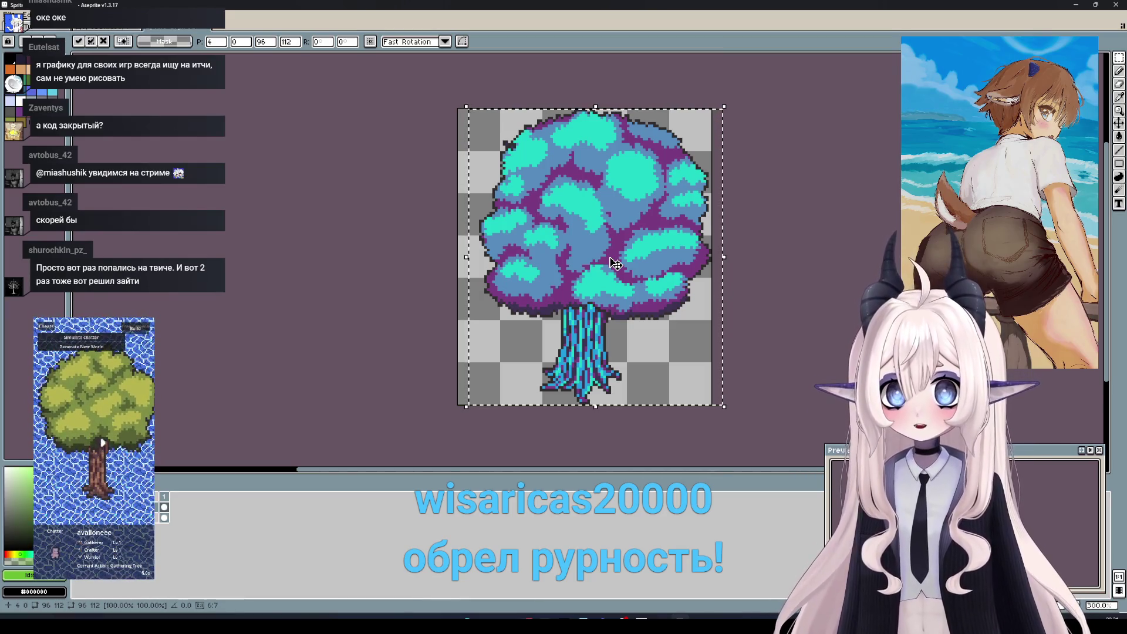
pyautogui.moveTo(614, 264); pyautogui.dragTo(610, 264)
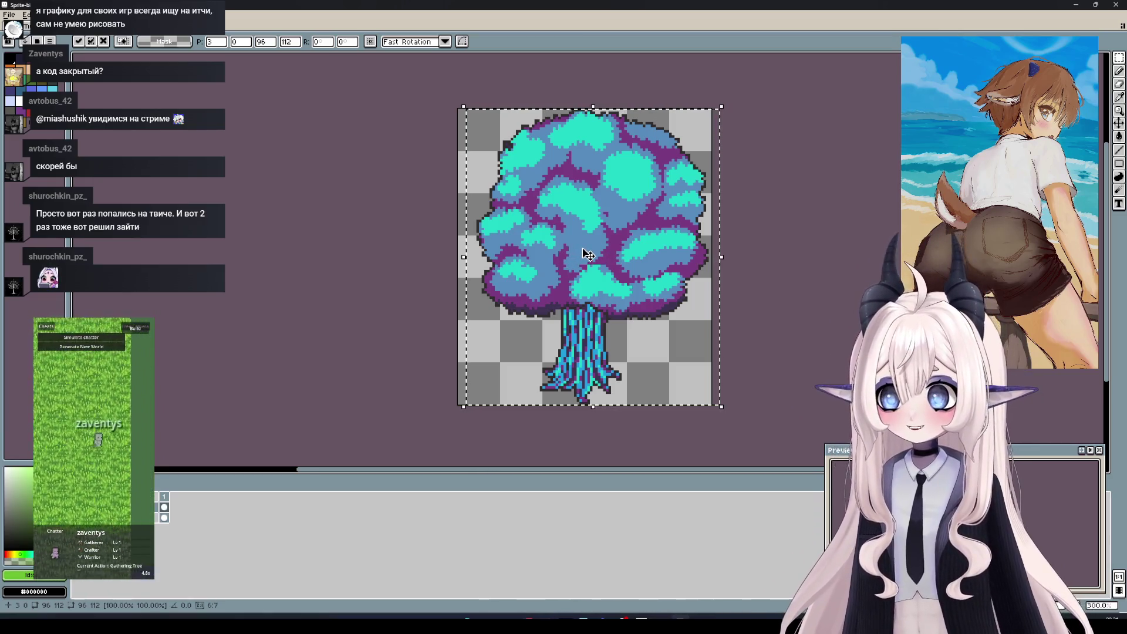
pyautogui.moveTo(586, 255); pyautogui.dragTo(589, 254)
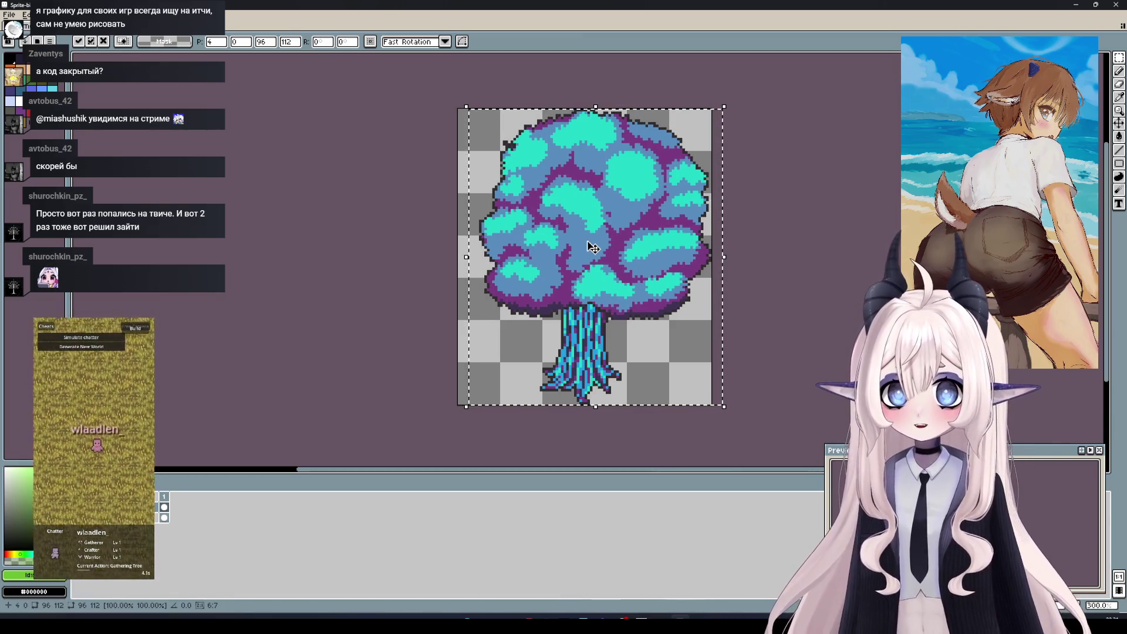
pyautogui.moveTo(593, 247); pyautogui.dragTo(589, 251)
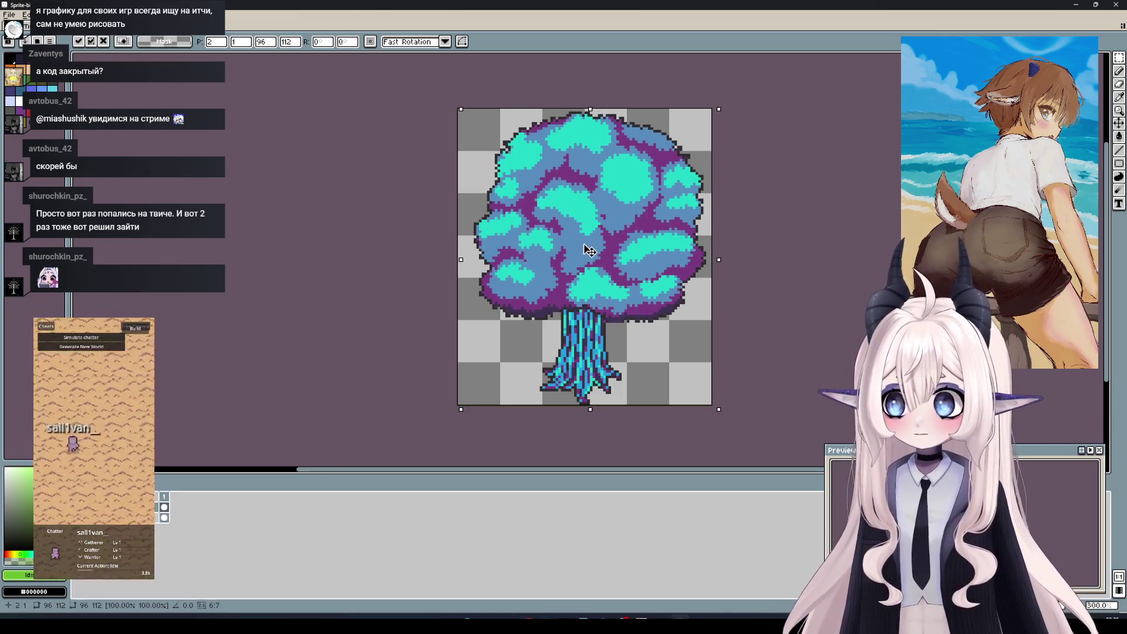
pyautogui.moveTo(589, 251); pyautogui.dragTo(591, 251)
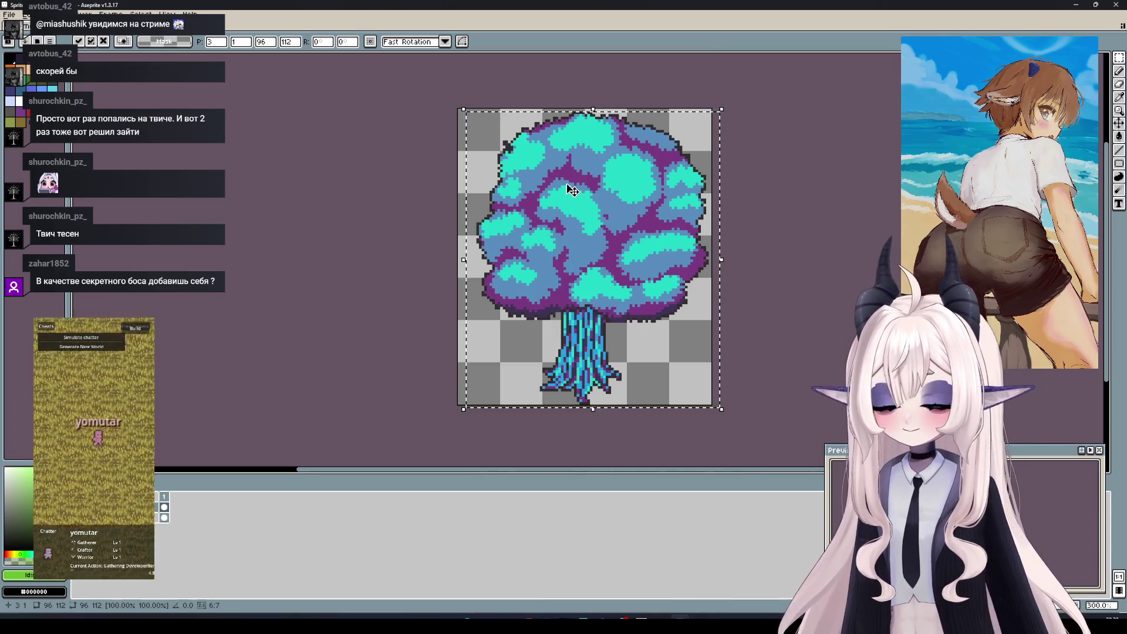
pyautogui.hotkey('ctrl', 'd')
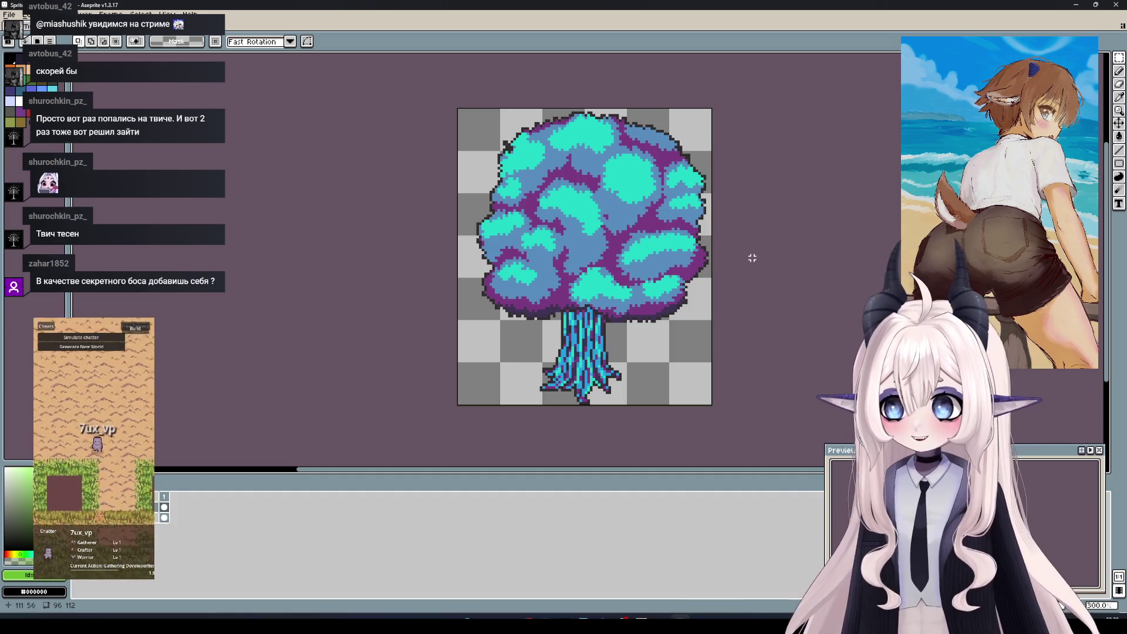
# Select the upper 96x91 crown area and nudge it one pixel left and down
pyautogui.moveTo(757, 343); pyautogui.dragTo(453, 105)
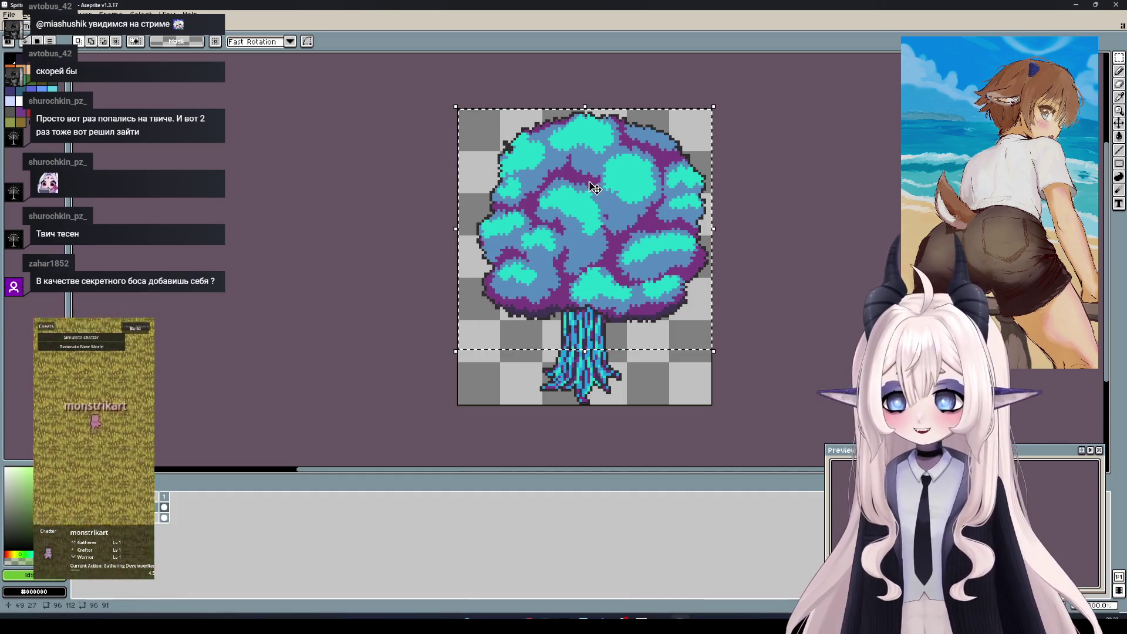
pyautogui.press('Left')
pyautogui.press('Down')
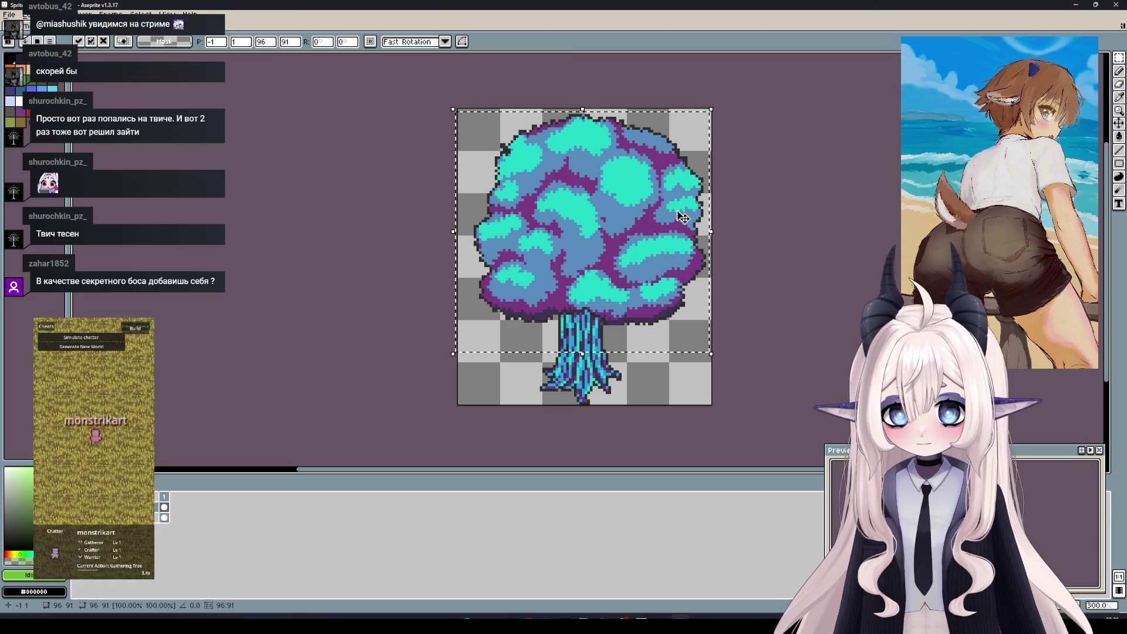
pyautogui.click(293, 174)
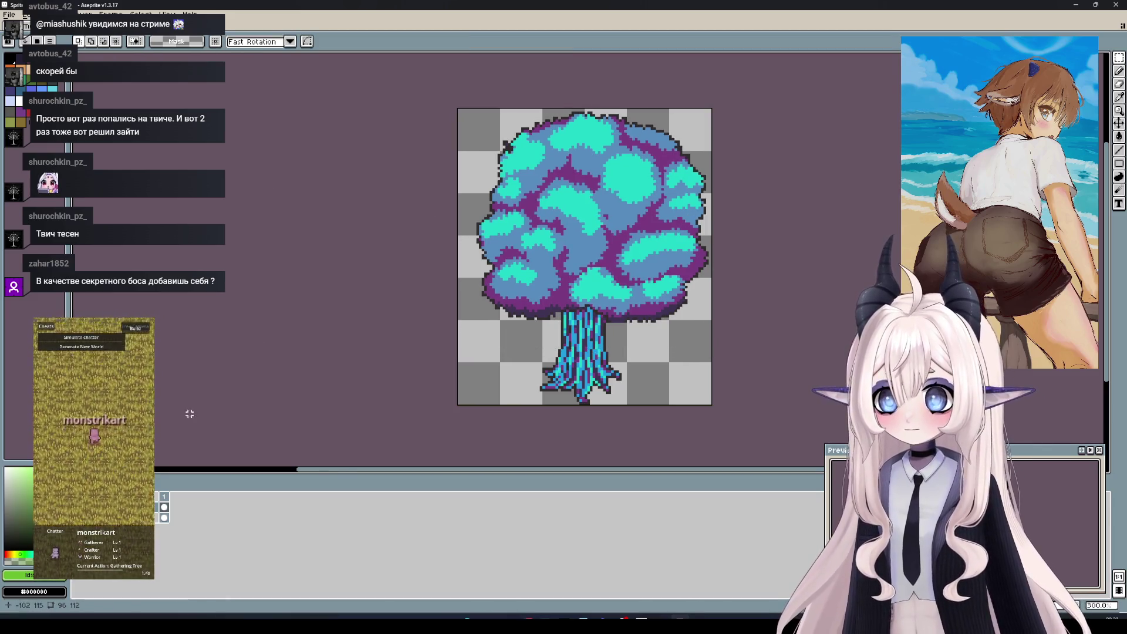
# Undo back to restore the selection around the cyan tree
pyautogui.press('Delete')
pyautogui.hotkey('ctrl', 'z')
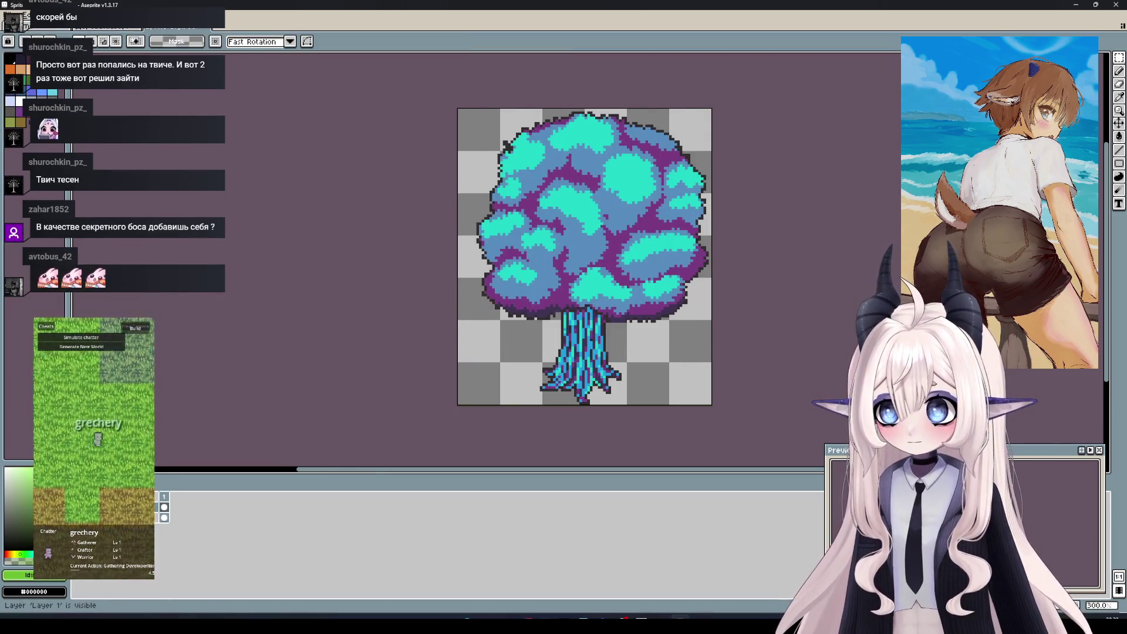
pyautogui.hotkey('ctrl', 'z')
# Hide and delete the canopy layer, then undo to bring the bare tree layer back
pyautogui.click(79, 507)
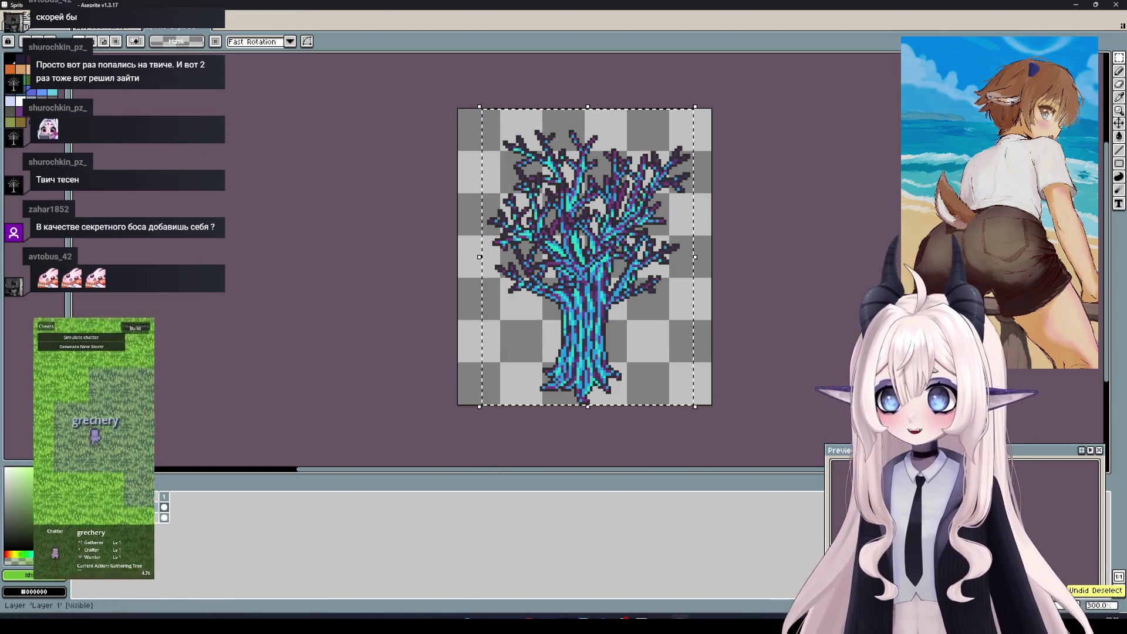
pyautogui.click(164, 508)
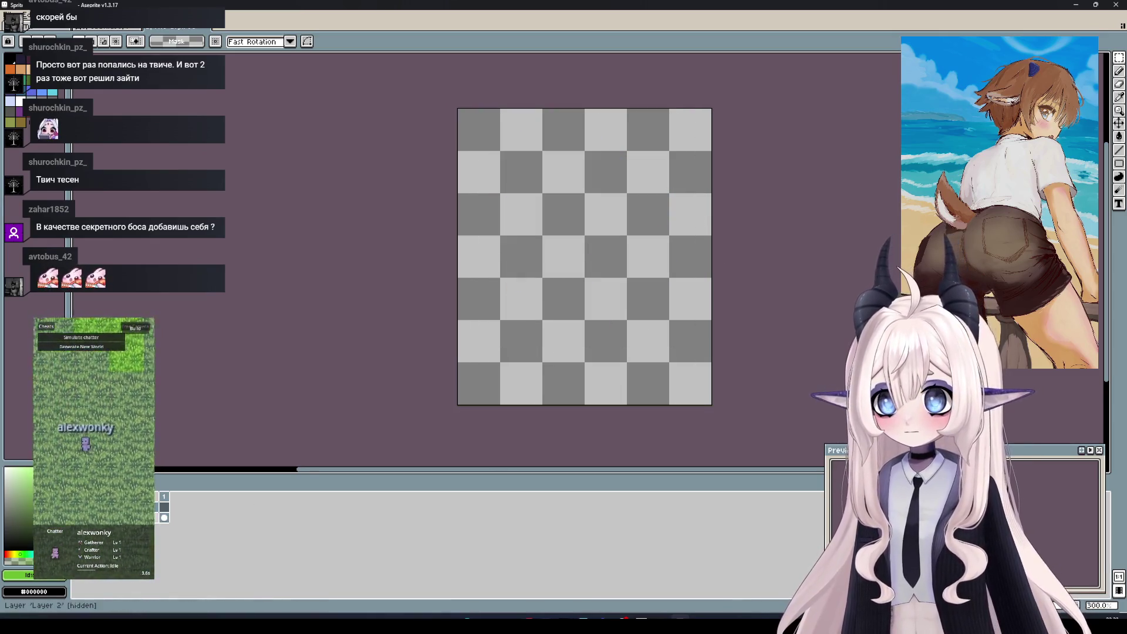
pyautogui.hotkey('ctrl', 'z')
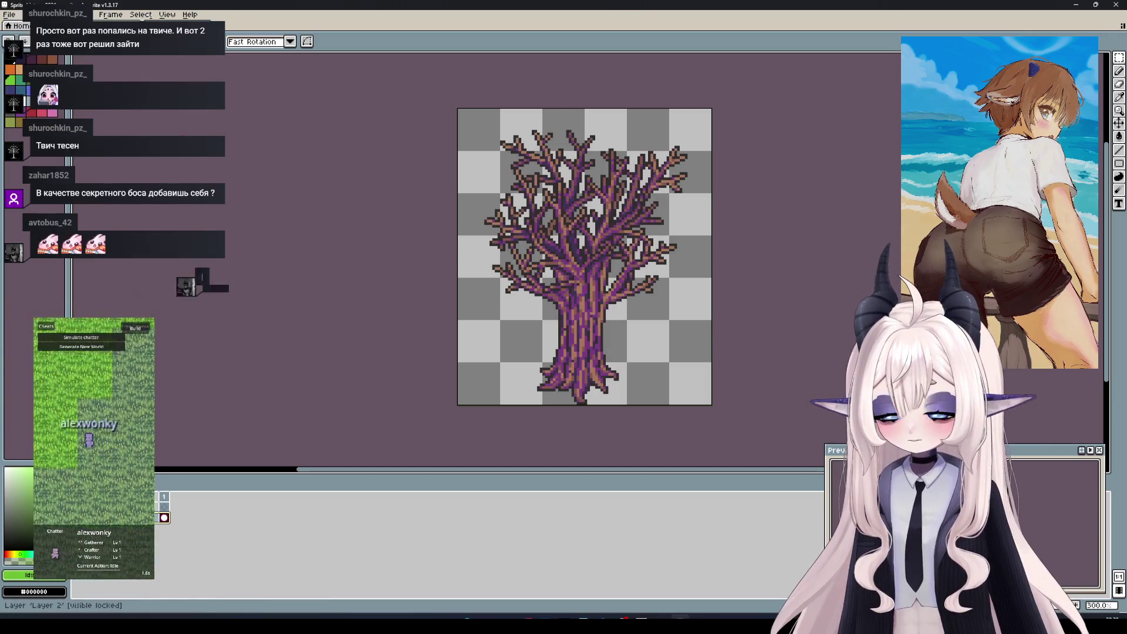
pyautogui.press('Delete')
pyautogui.hotkey('ctrl', 'z')
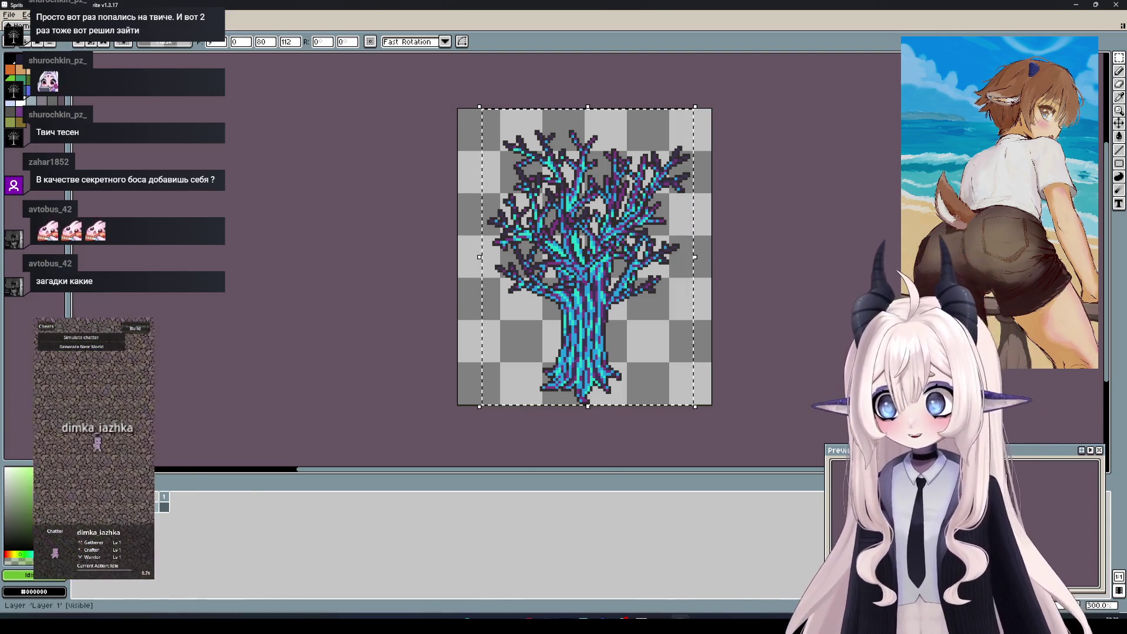
# Add a new layer group in the timeline for the canopy
pyautogui.rightClick(120, 506)
pyautogui.moveTo(176, 526)
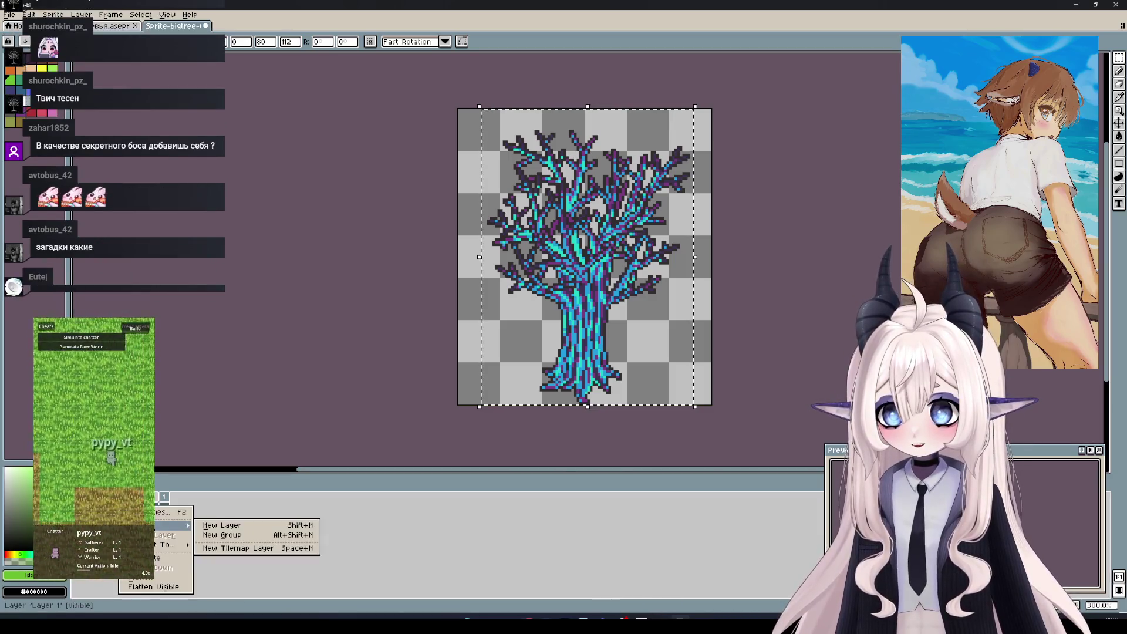
pyautogui.click(242, 539)
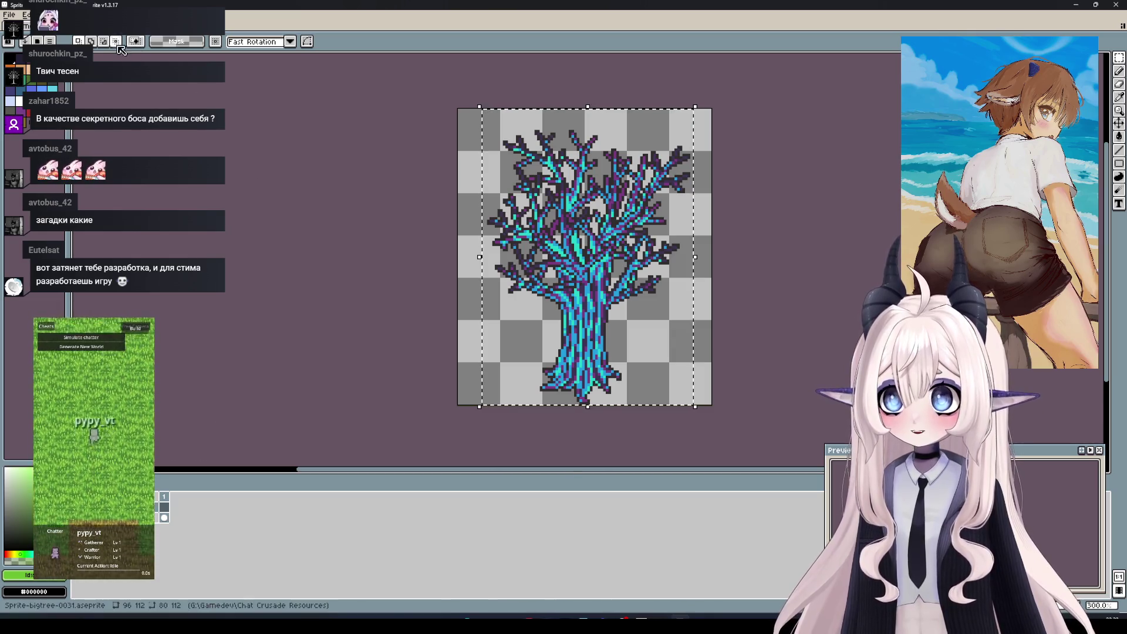
# Paste the copied cyan canopy over the tree, nudge it one pixel, and drop it in place
pyautogui.hotkey('ctrl', 'Tab')
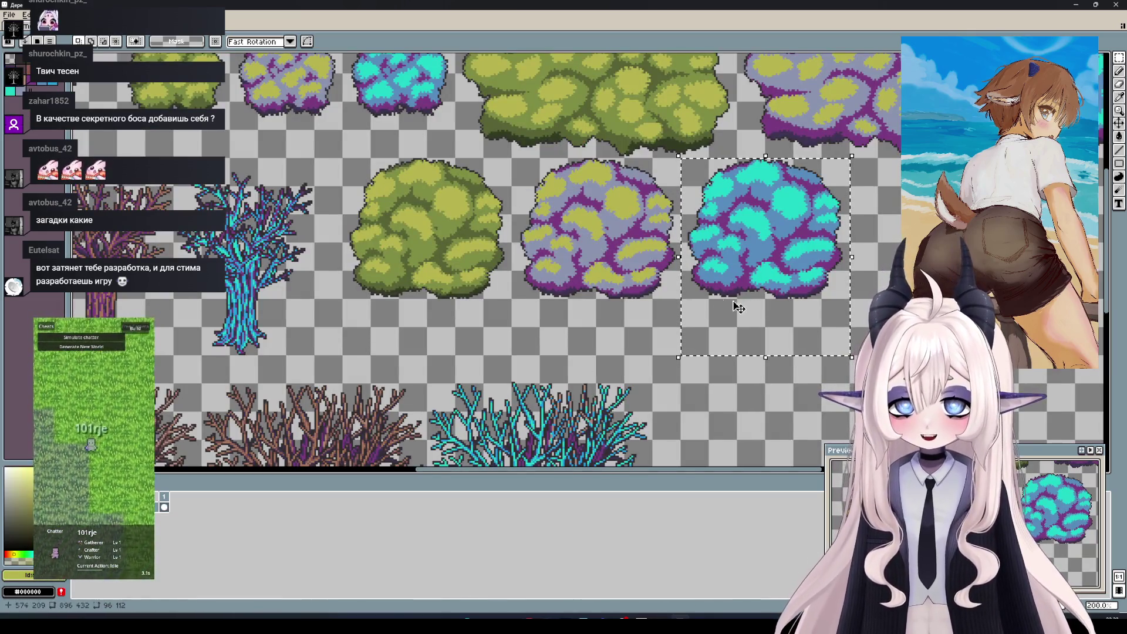
pyautogui.hotkey('ctrl', 'Tab')
pyautogui.hotkey('ctrl', 'v')
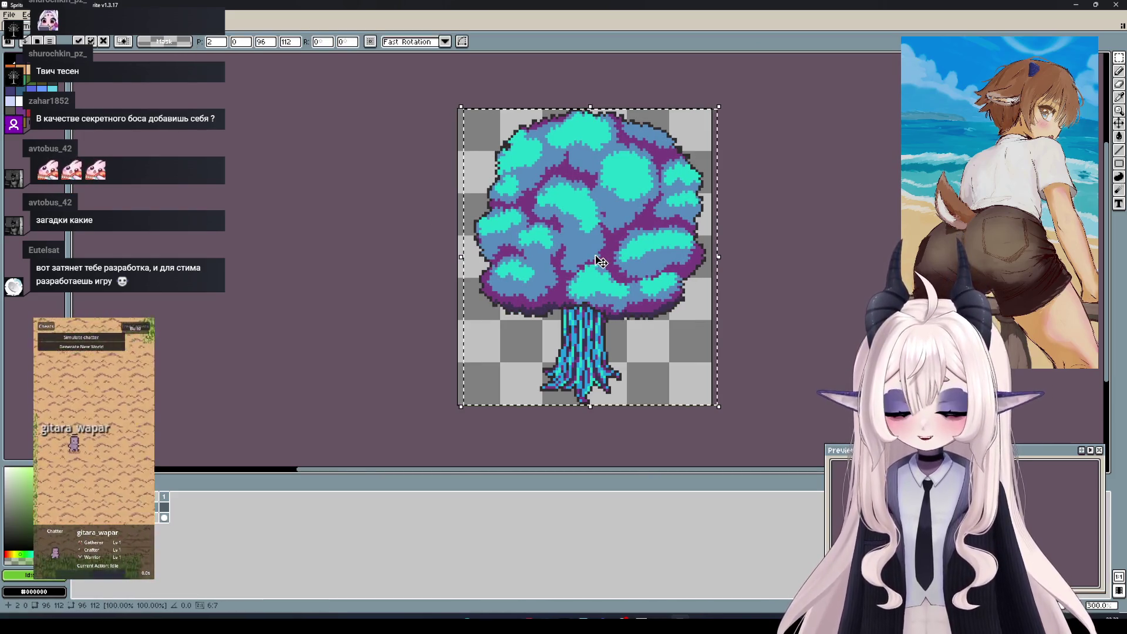
pyautogui.moveTo(602, 261); pyautogui.dragTo(598, 261)
pyautogui.press('Right')
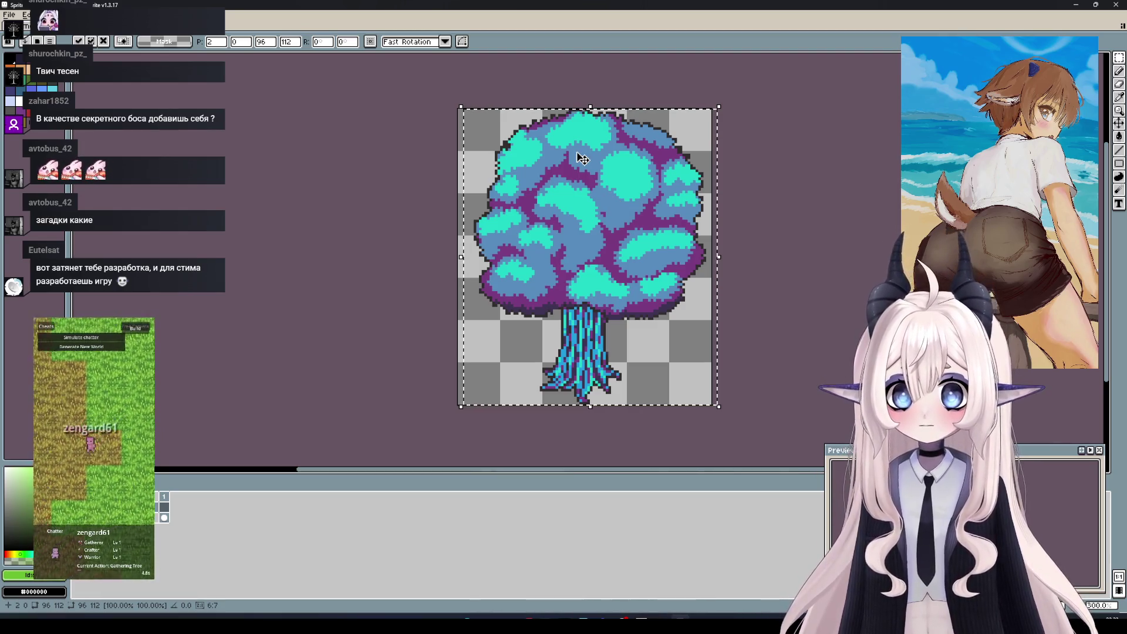
pyautogui.press('Return')
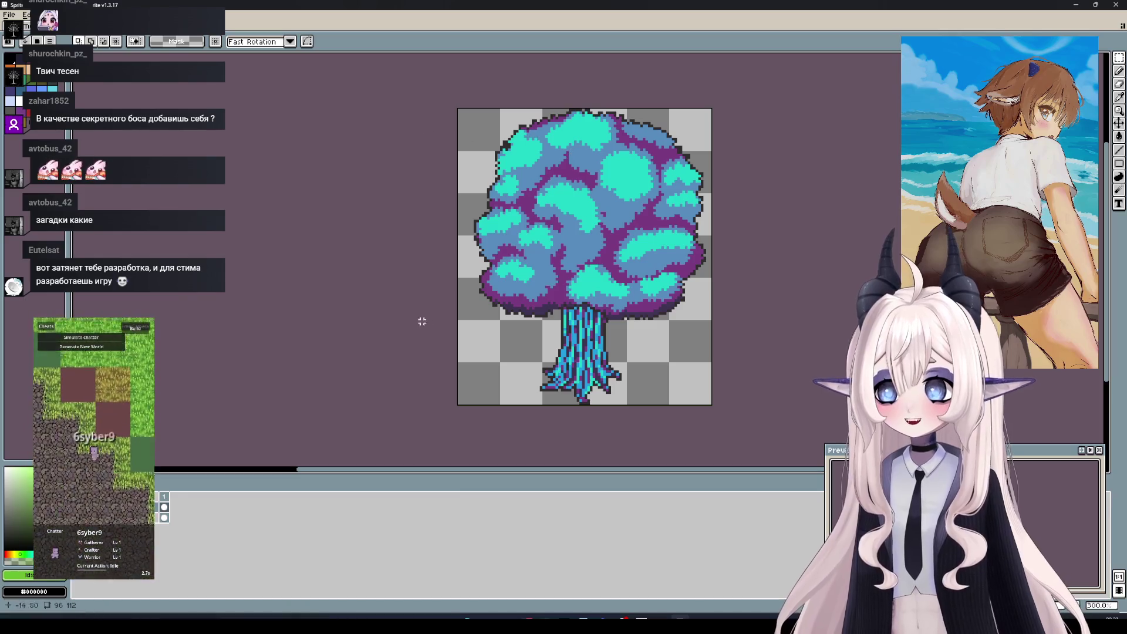
# Toggle the canopy layer's visibility, leaving it hidden over the bare tree
pyautogui.click(164, 507)
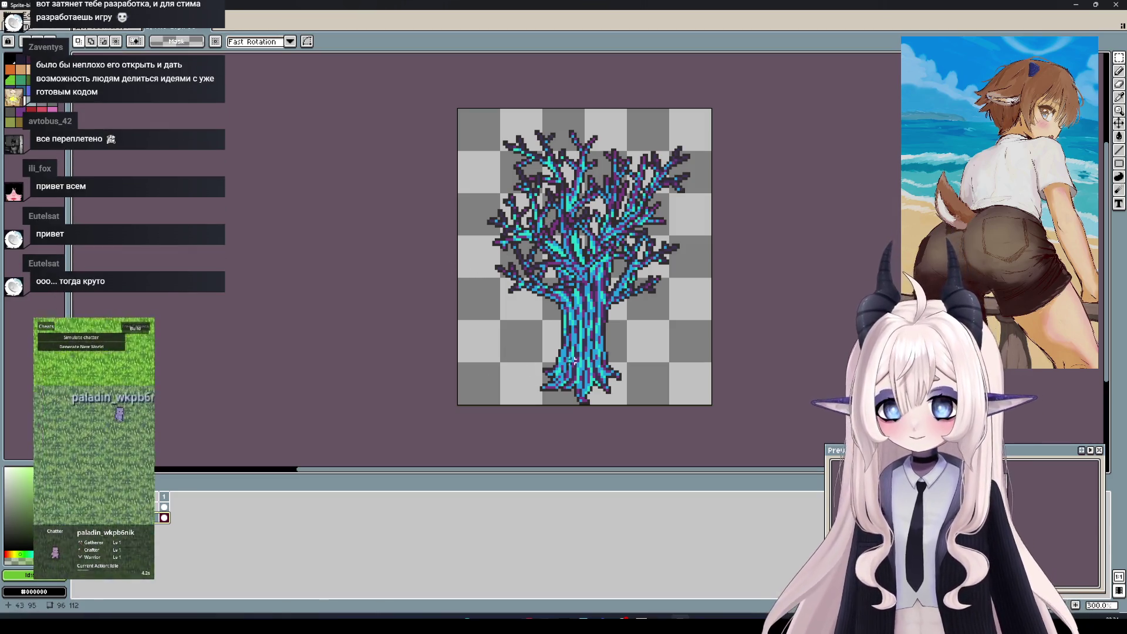
pyautogui.click(164, 506)
pyautogui.click(164, 507)
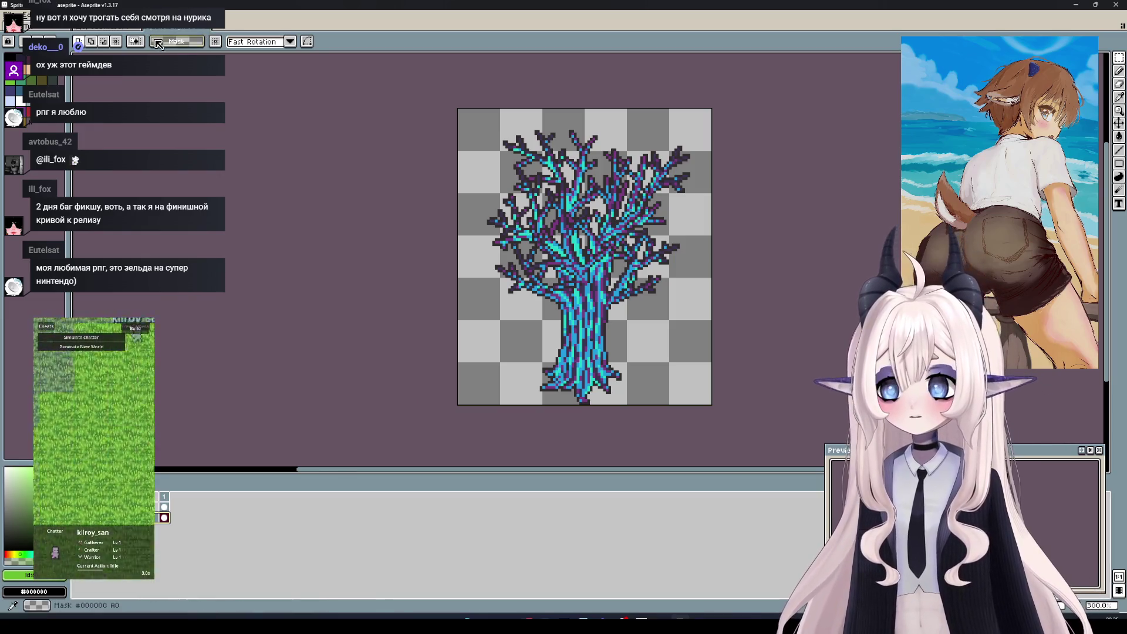
# Close the single-tree sprite without saving and pan down the Деревья sheet to the lower trees
pyautogui.click(208, 28)
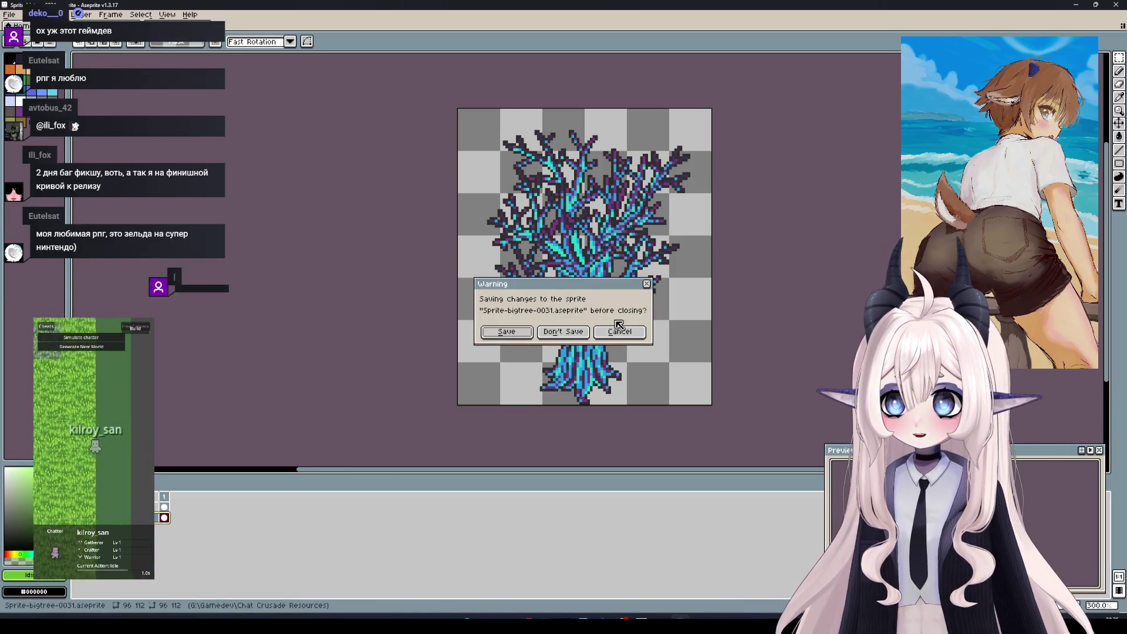
pyautogui.click(579, 332)
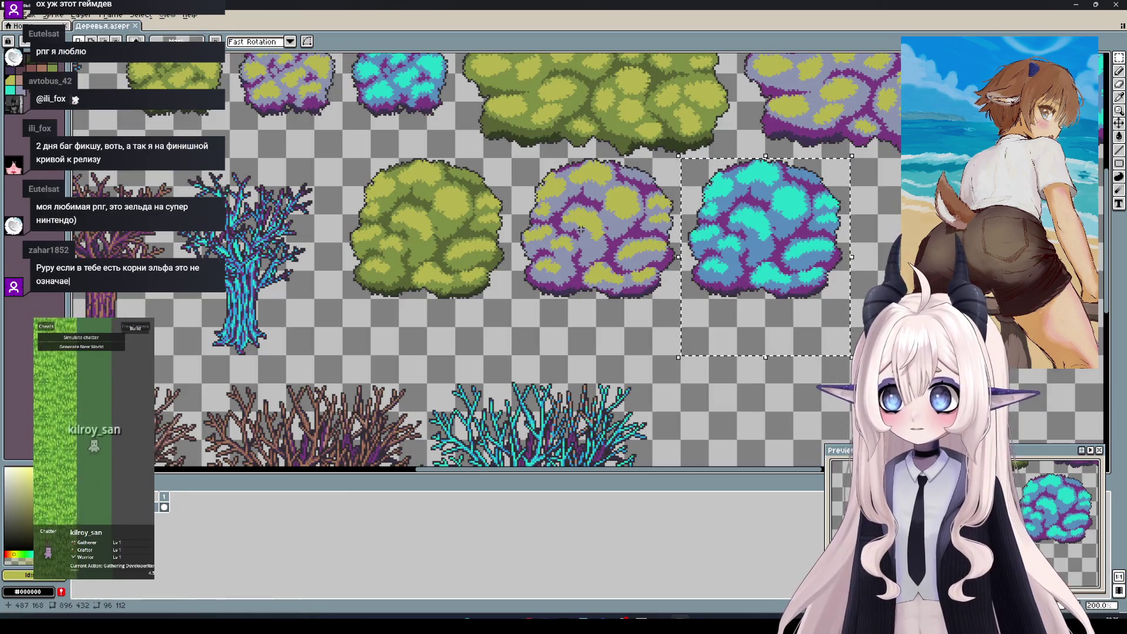
pyautogui.scroll(-1, 580, 230)
pyautogui.moveTo(553, 239)
pyautogui.mouseDown()
pyautogui.moveTo(592, 184)
pyautogui.moveTo(669, 127)
pyautogui.mouseUp()
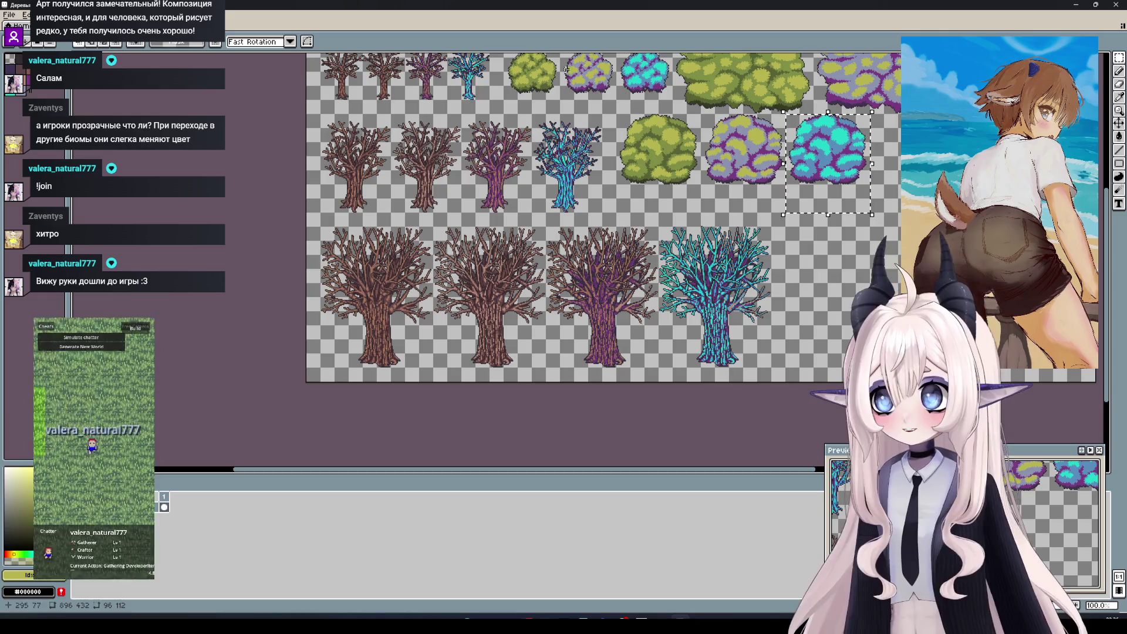
pyautogui.scroll(2, 566, 69)
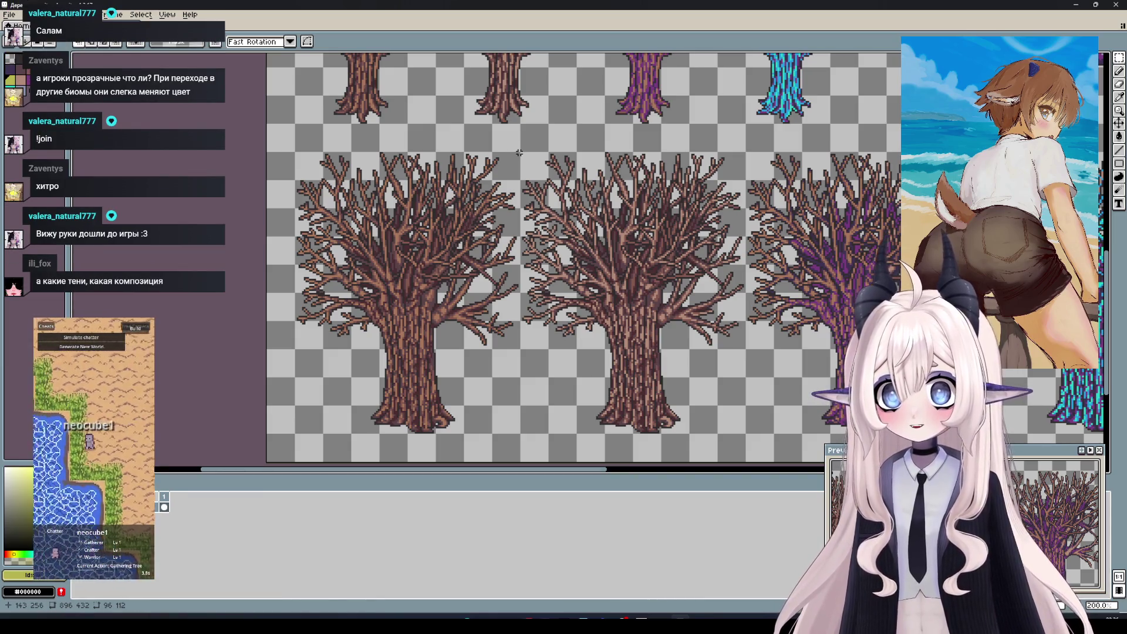
# Marquee-select the leftmost large bare brown tree in the bottom row, then pan along the row
pyautogui.moveTo(519, 153)
pyautogui.mouseDown()
pyautogui.moveTo(310, 369)
pyautogui.moveTo(222, 431)
pyautogui.moveTo(298, 419)
pyautogui.mouseUp()
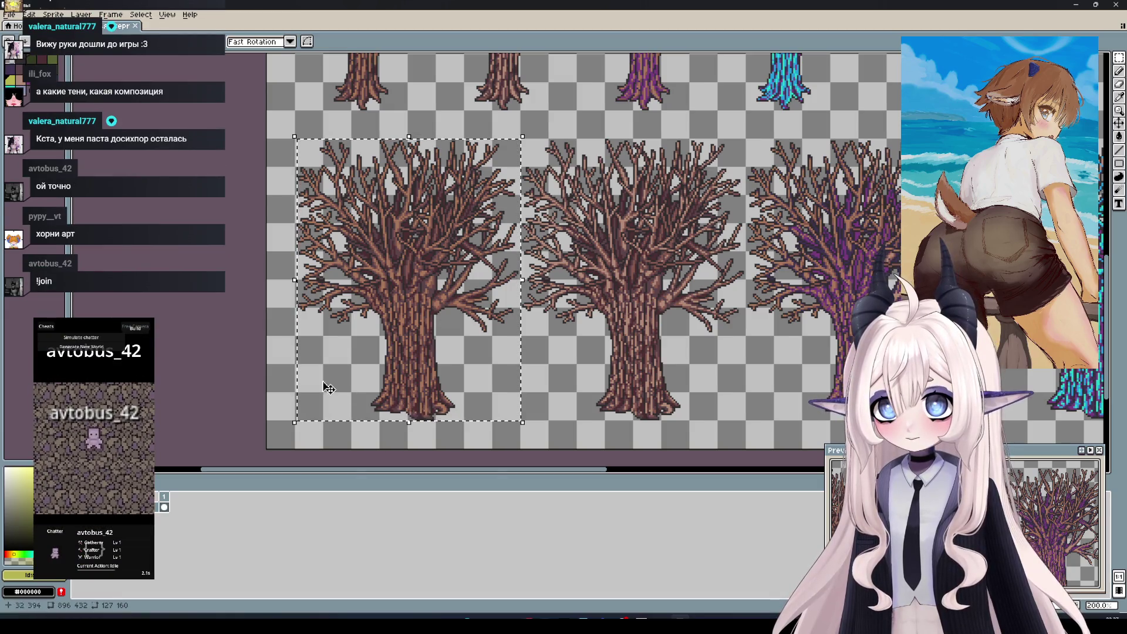
pyautogui.hotkey('ctrl', 'd')
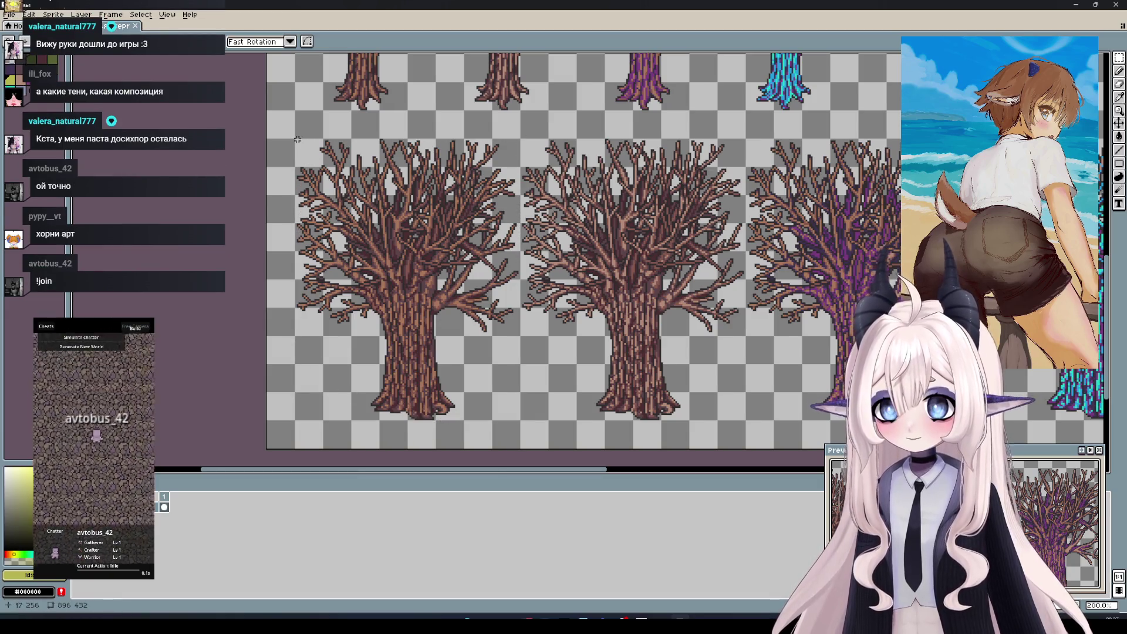
pyautogui.moveTo(297, 141)
pyautogui.mouseDown()
pyautogui.moveTo(440, 346)
pyautogui.moveTo(521, 421)
pyautogui.mouseUp()
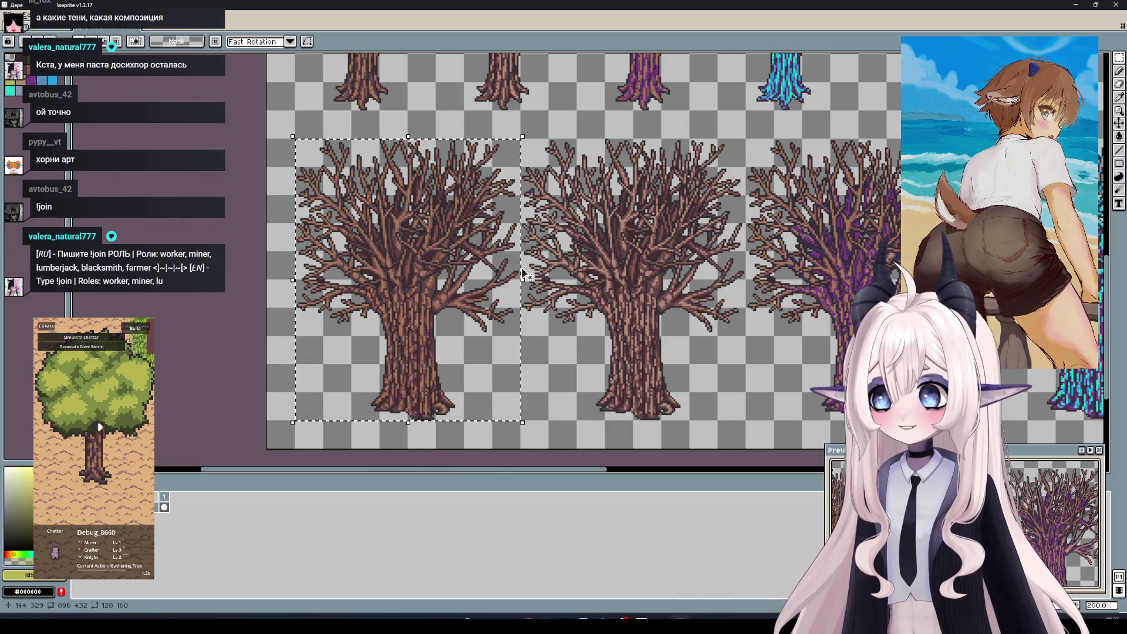
pyautogui.moveTo(522, 284); pyautogui.dragTo(485, 300)
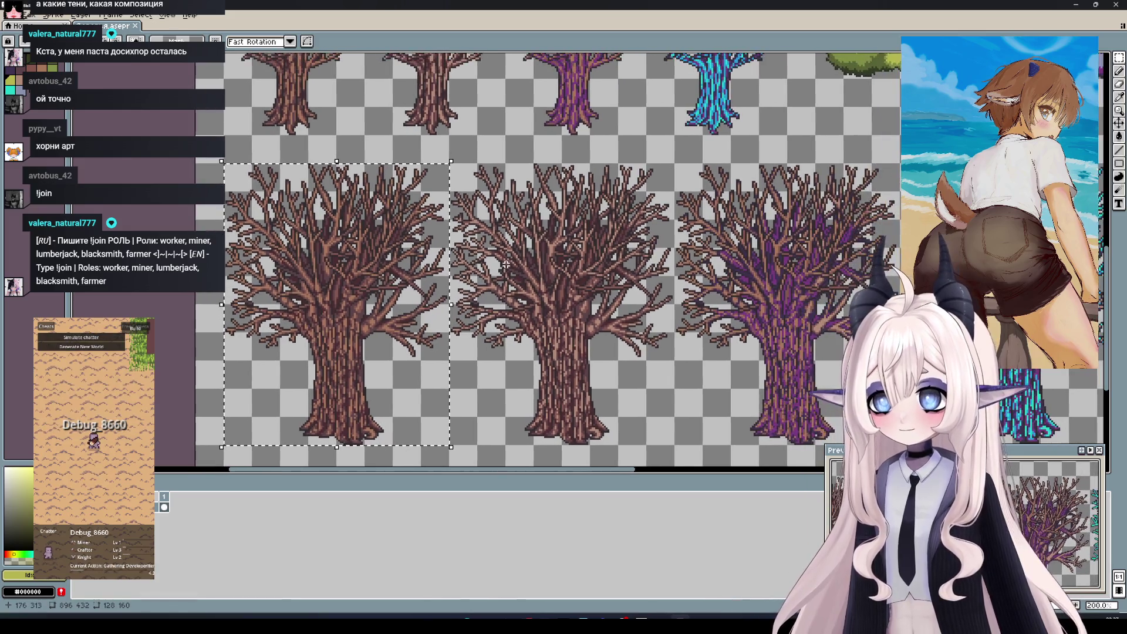
pyautogui.moveTo(543, 254); pyautogui.dragTo(471, 273)
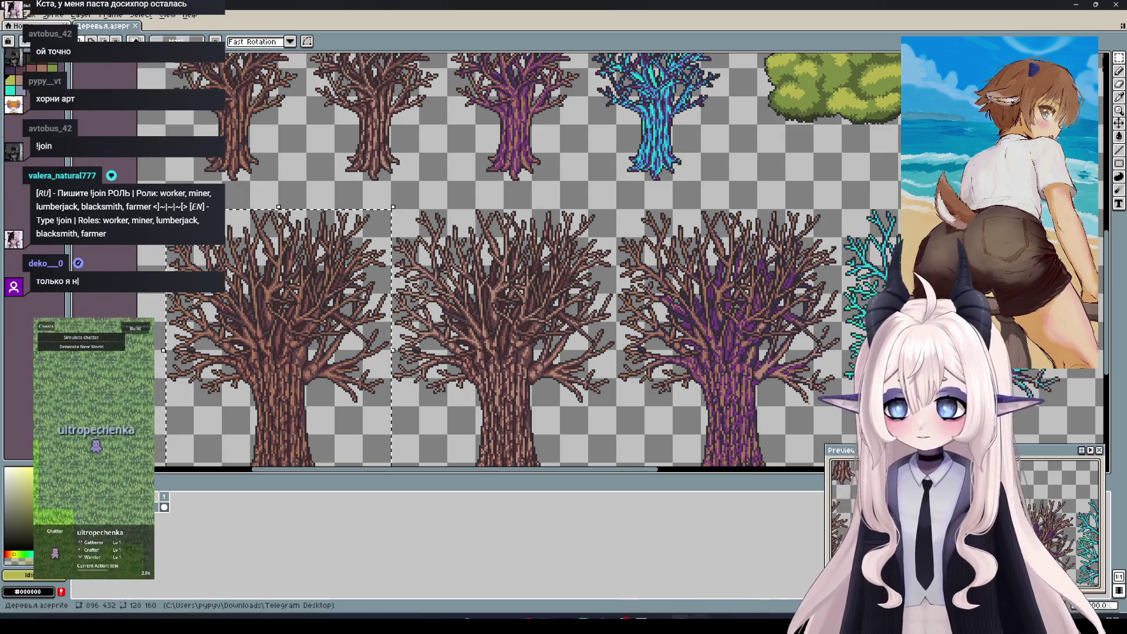
# Bring the Termius server terminal forward and scroll back through the backend log
pyautogui.moveTo(699, 623)
pyautogui.click(698, 587)
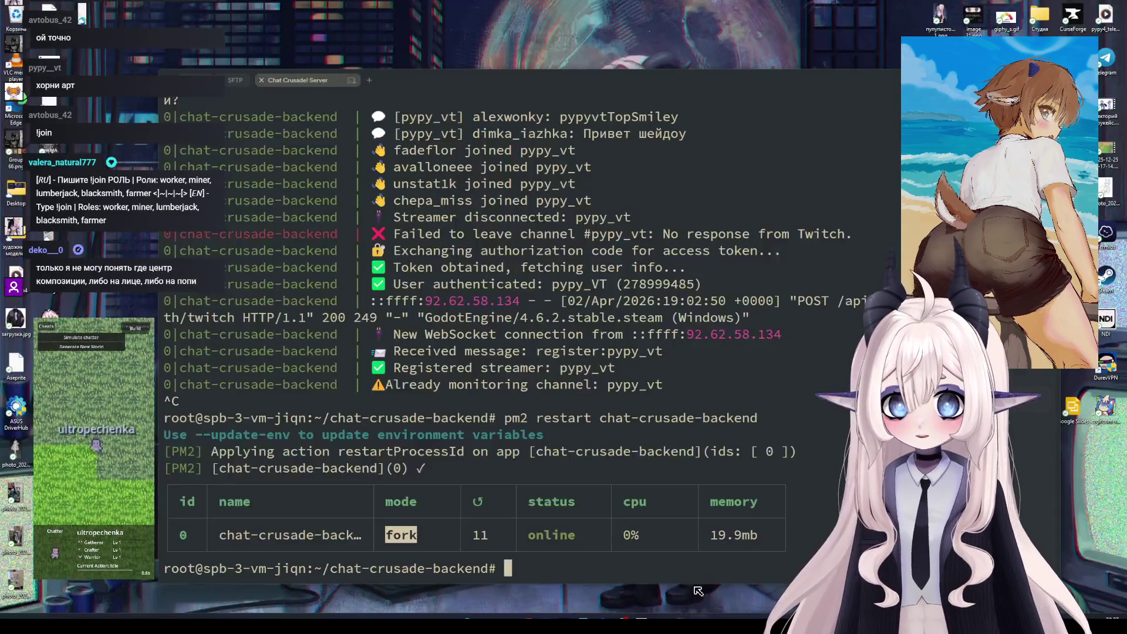
pyautogui.scroll(7, 588, 376)
pyautogui.scroll(6, 588, 376)
pyautogui.scroll(5, 587, 376)
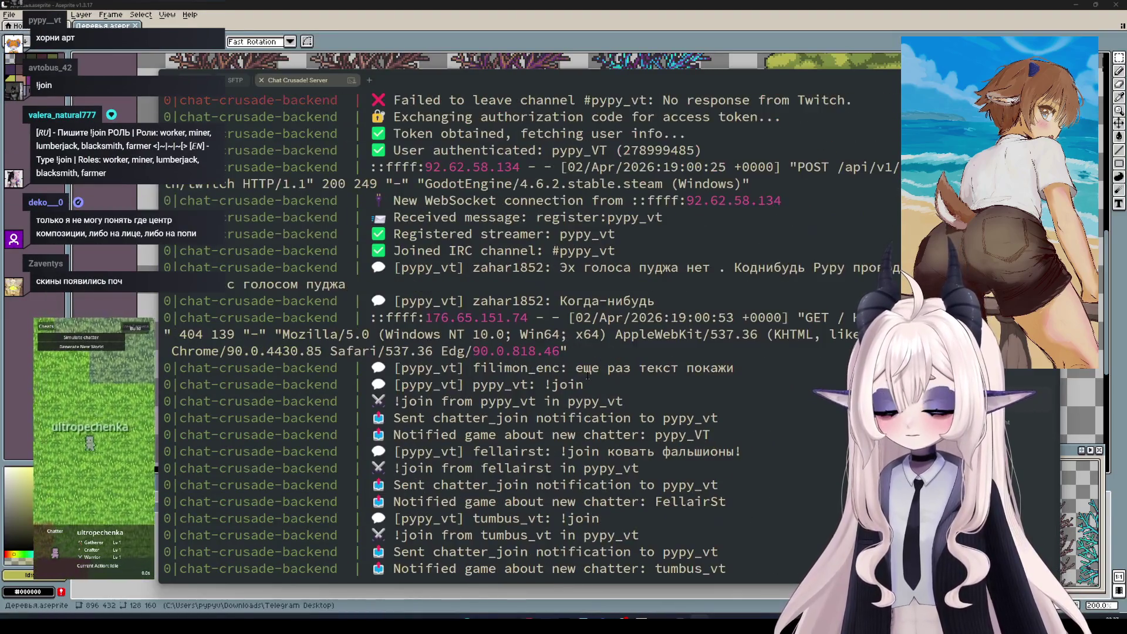
pyautogui.scroll(3, 588, 376)
pyautogui.scroll(4, 584, 384)
pyautogui.scroll(4, 581, 392)
pyautogui.scroll(4, 577, 400)
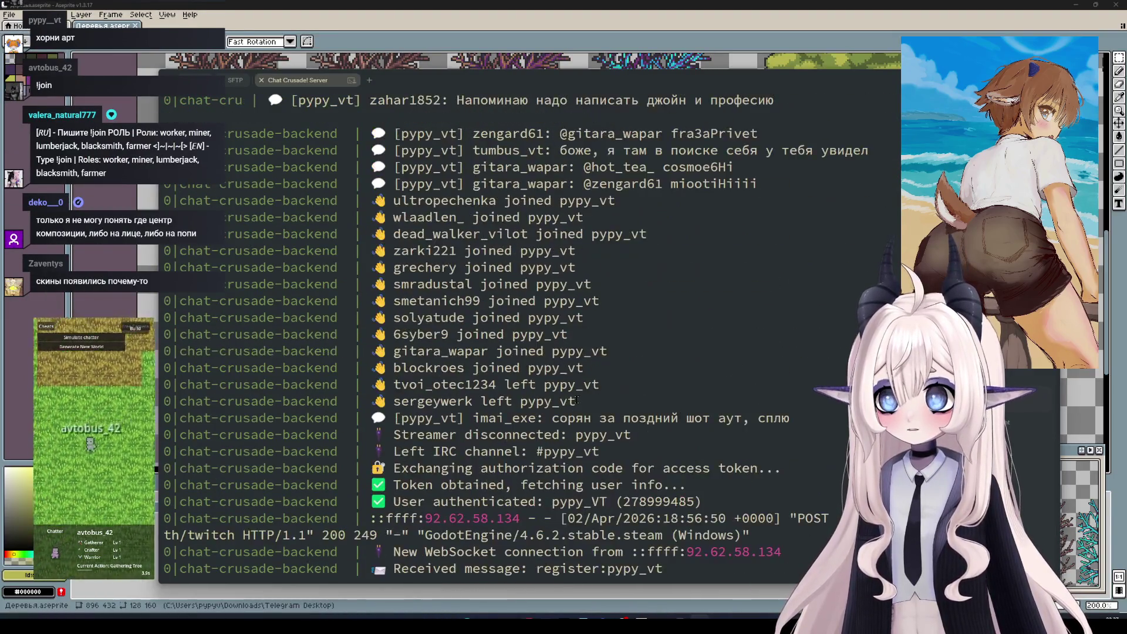
pyautogui.scroll(3, 574, 401)
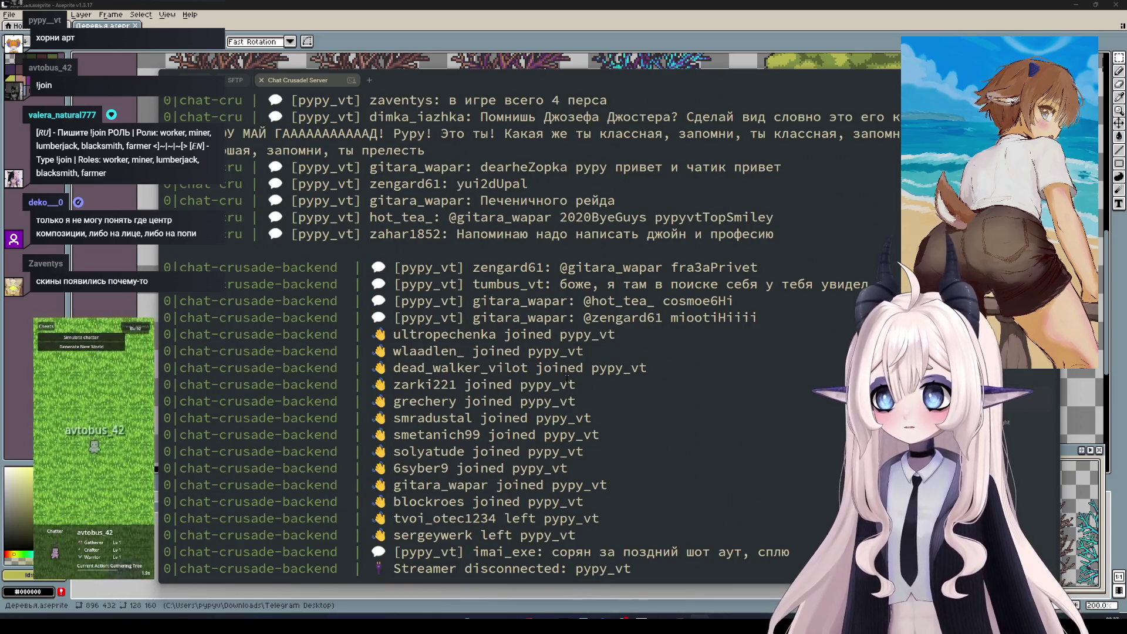
pyautogui.scroll(1, 564, 379)
pyautogui.scroll(6, 555, 383)
pyautogui.scroll(11, 546, 387)
pyautogui.scroll(-6, 534, 395)
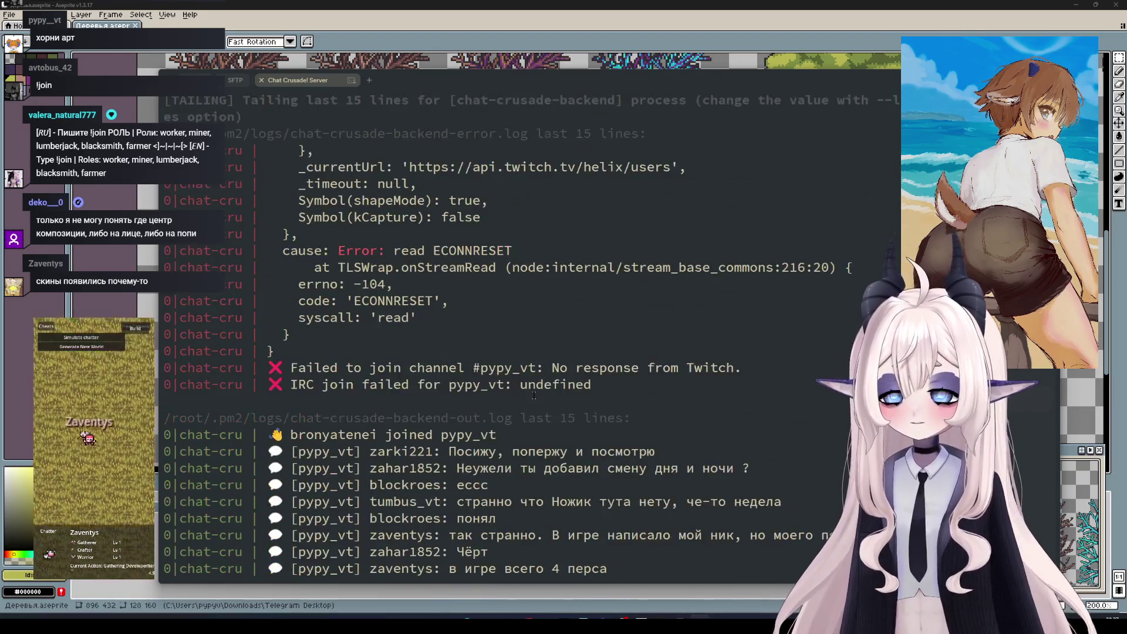
pyautogui.scroll(-6, 534, 395)
pyautogui.scroll(-7, 519, 363)
# Select the chatter join and leave lines and individual joined user names in the log
pyautogui.moveTo(591, 351)
pyautogui.mouseDown()
pyautogui.moveTo(229, 147)
pyautogui.moveTo(293, 184)
pyautogui.mouseUp()
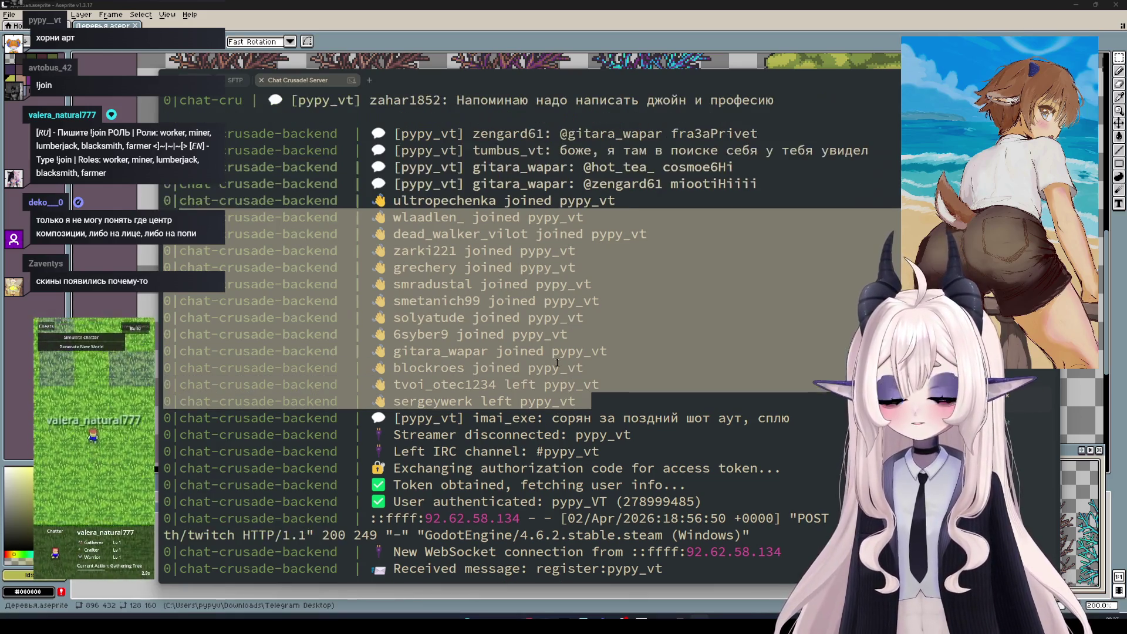
pyautogui.scroll(1, 571, 319)
pyautogui.doubleClick(445, 200)
pyautogui.doubleClick(428, 217)
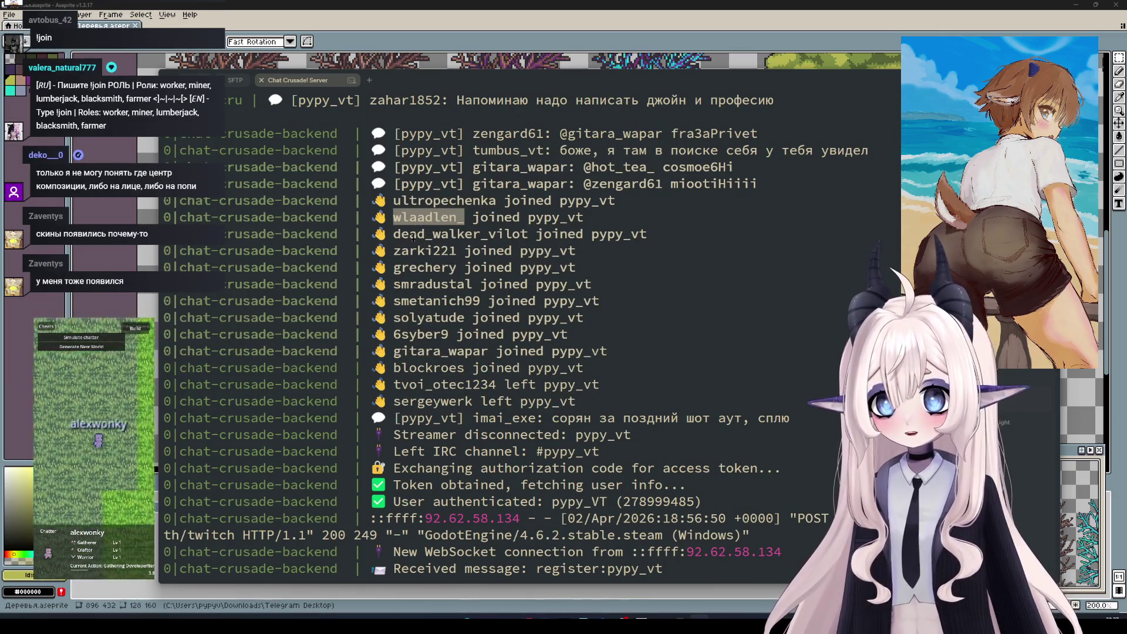
pyautogui.doubleClick(413, 235)
pyautogui.doubleClick(414, 251)
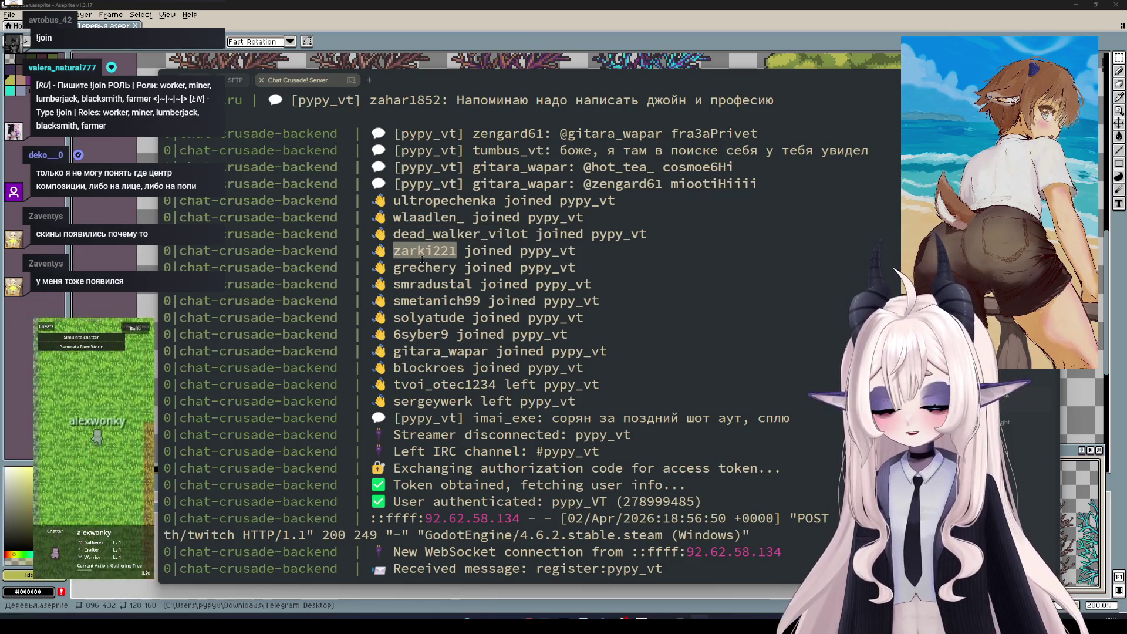
pyautogui.moveTo(422, 258); pyautogui.dragTo(555, 376)
pyautogui.click(555, 360)
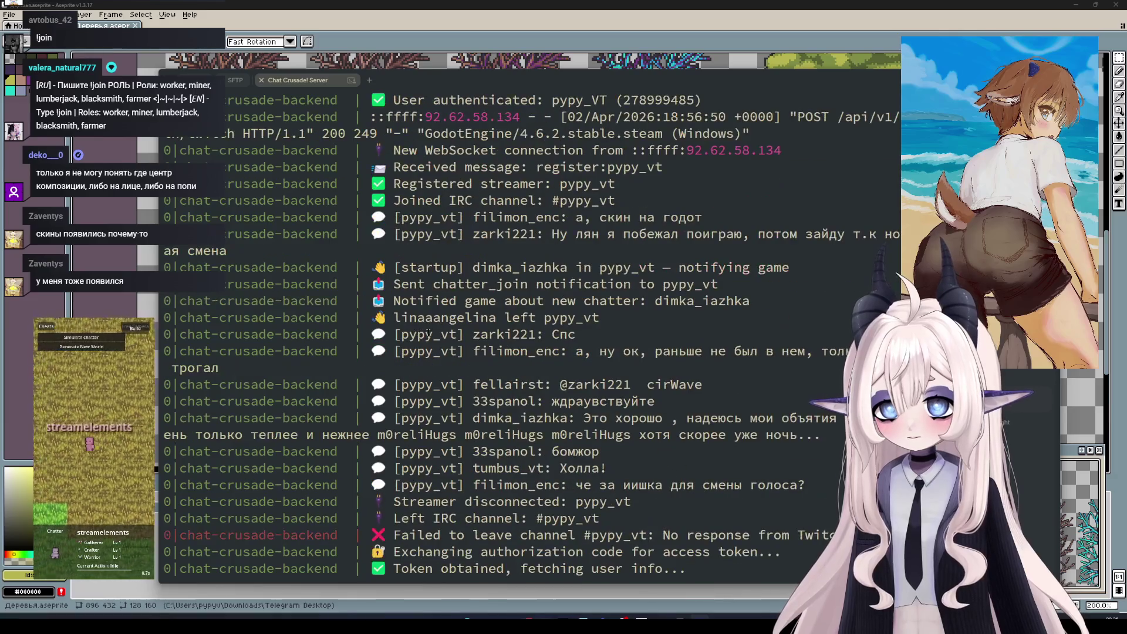
# Stop the live log and restart the backend with pm2 restart chat-crusade-backend
pyautogui.hotkey('ctrl', 'c')
pyautogui.write('pm2 restart chat-crusade-backend')
pyautogui.press('Return')
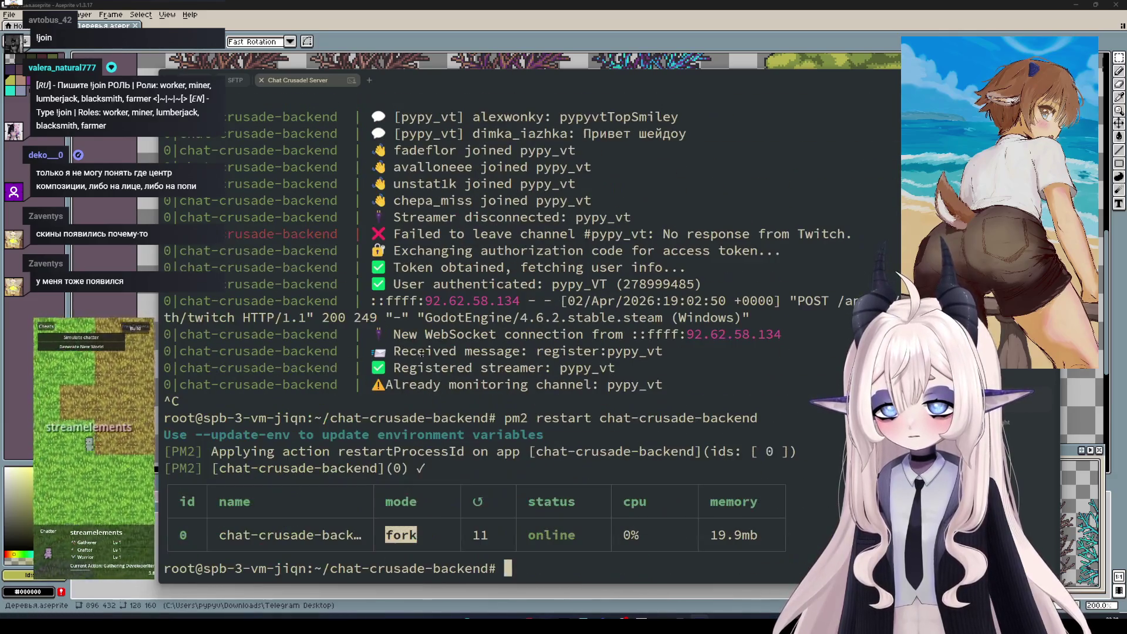
# Follow the live backend log with pm2 logs and select the chatter join and leave lines
pyautogui.press('Up')
pyautogui.press('Up')
pyautogui.press('Return')
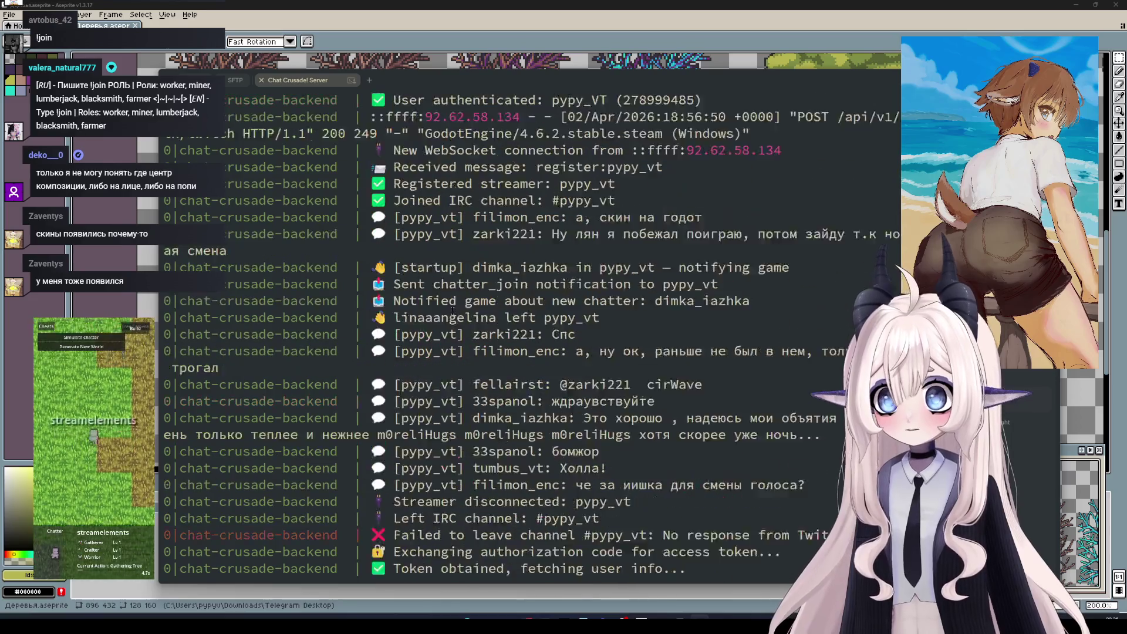
pyautogui.scroll(7, 451, 301)
pyautogui.scroll(-2, 473, 347)
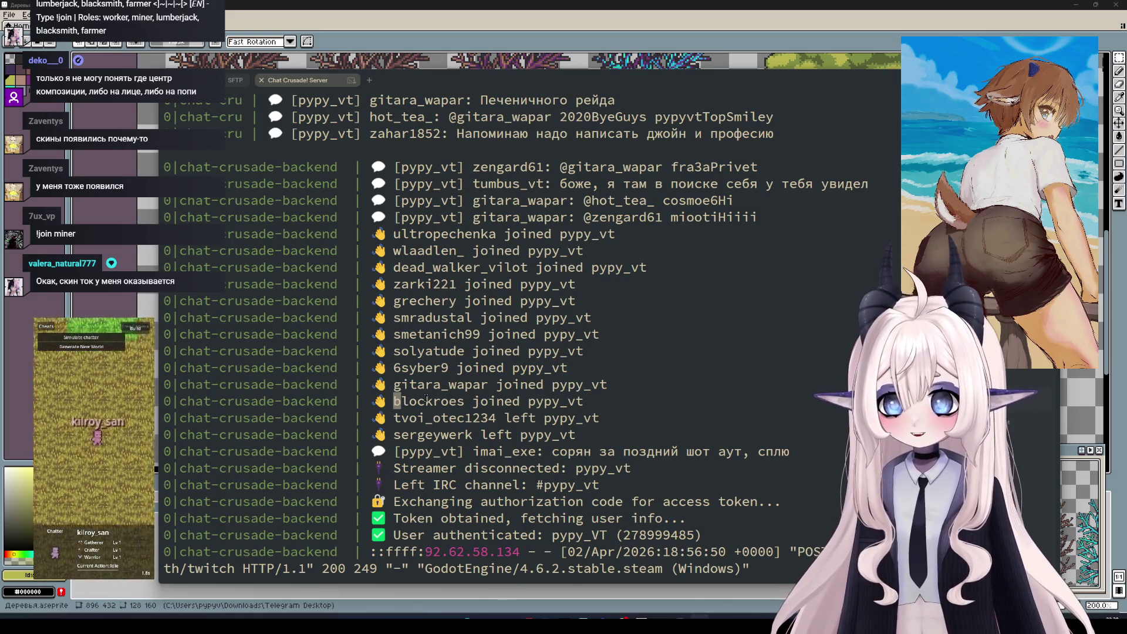
pyautogui.moveTo(599, 438); pyautogui.dragTo(167, 230)
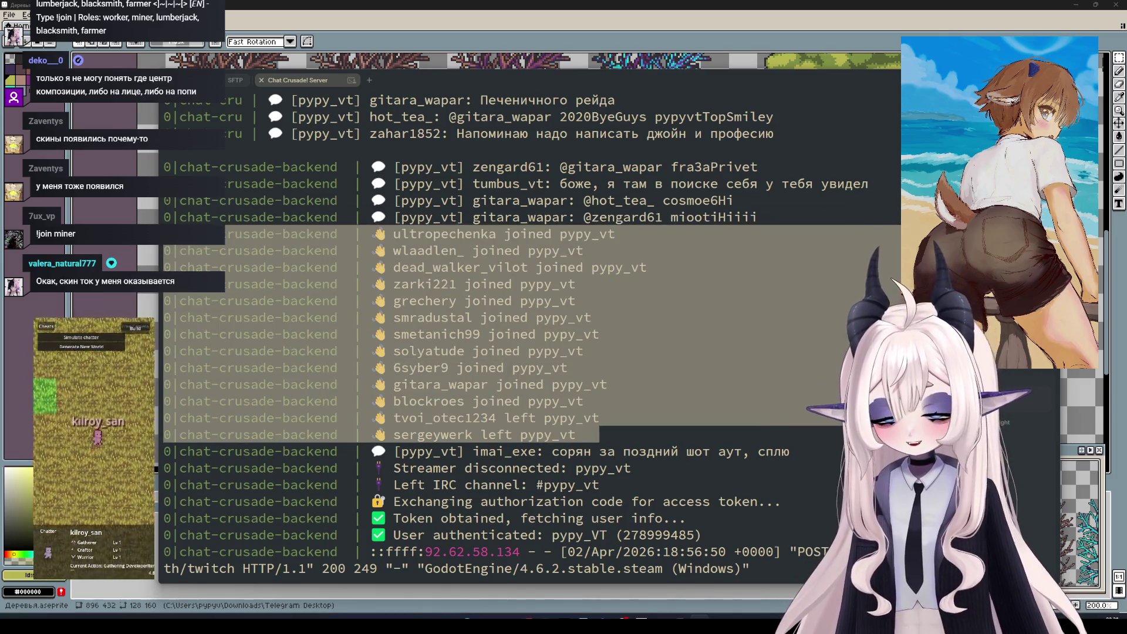
pyautogui.click(450, 235)
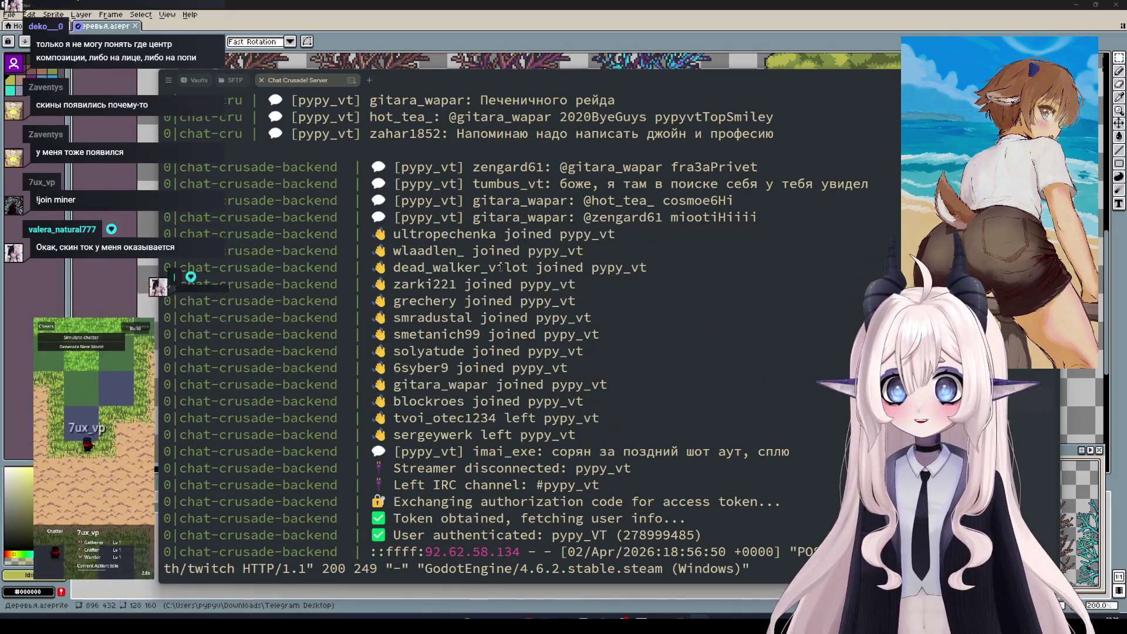
pyautogui.doubleClick(450, 235)
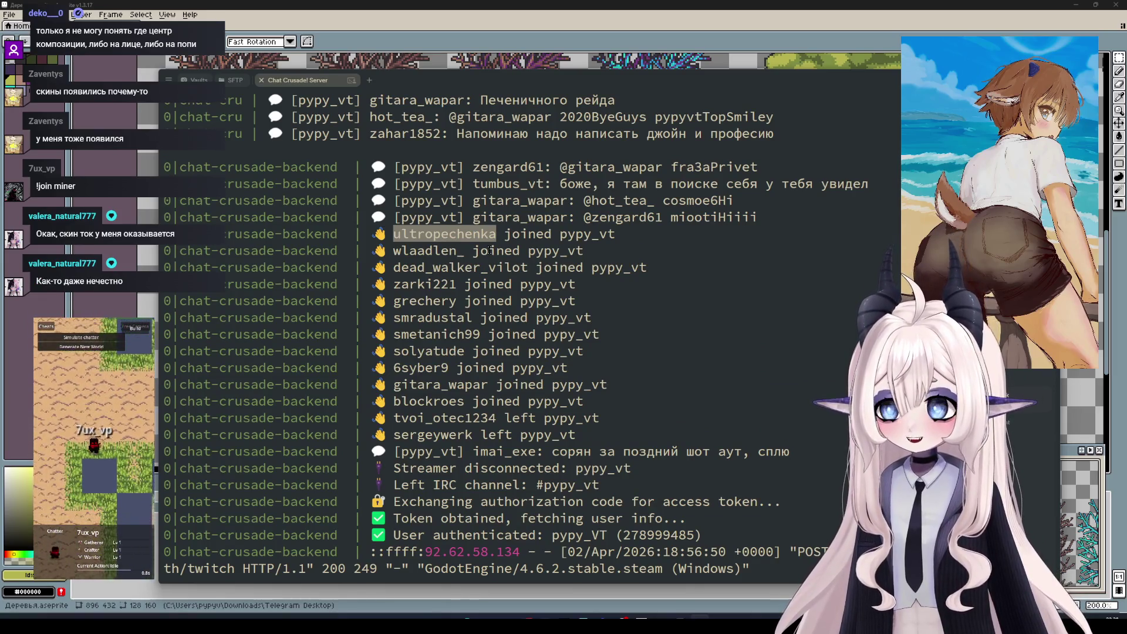
pyautogui.click(504, 281)
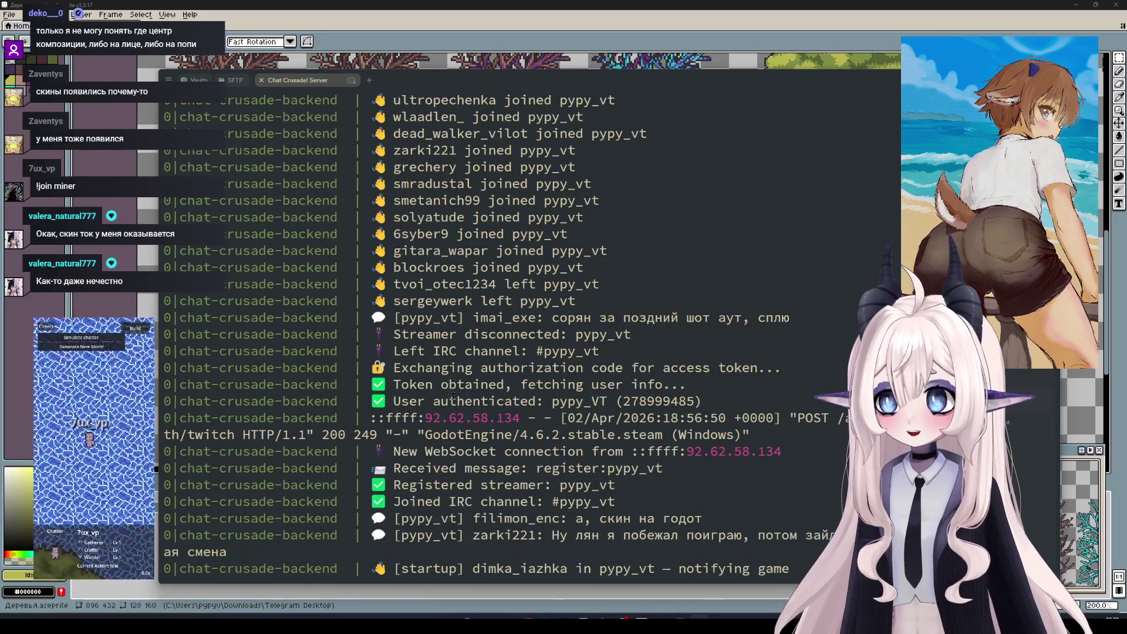
pyautogui.moveTo(469, 267)
pyautogui.mouseDown()
pyautogui.moveTo(394, 265)
pyautogui.moveTo(393, 150)
pyautogui.mouseUp()
pyautogui.scroll(2, 428, 218)
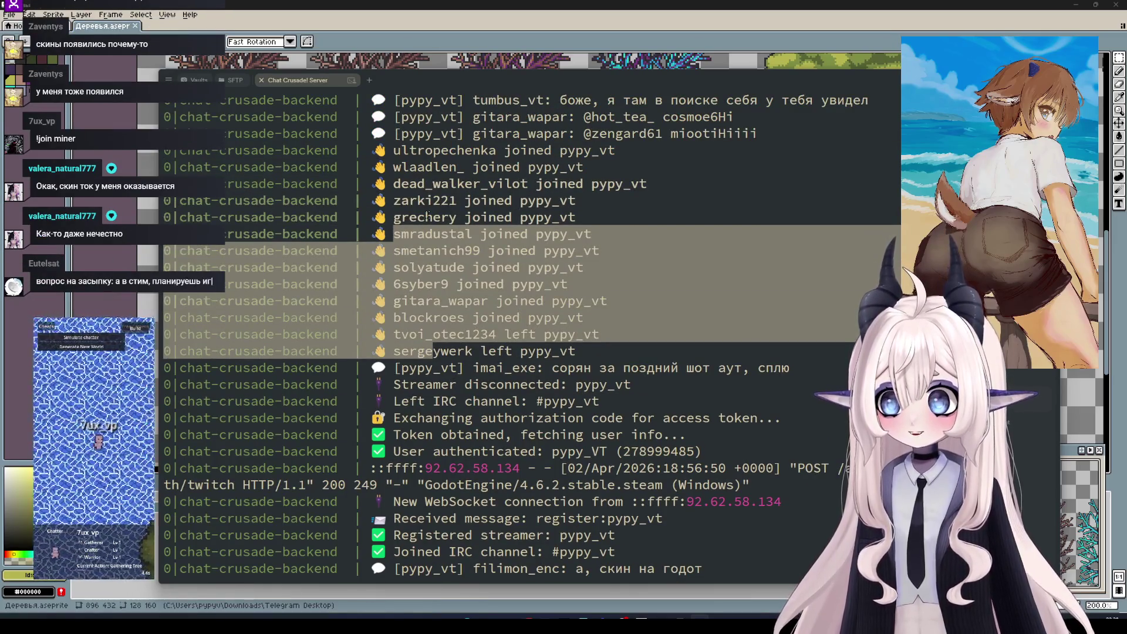
pyautogui.click(483, 201)
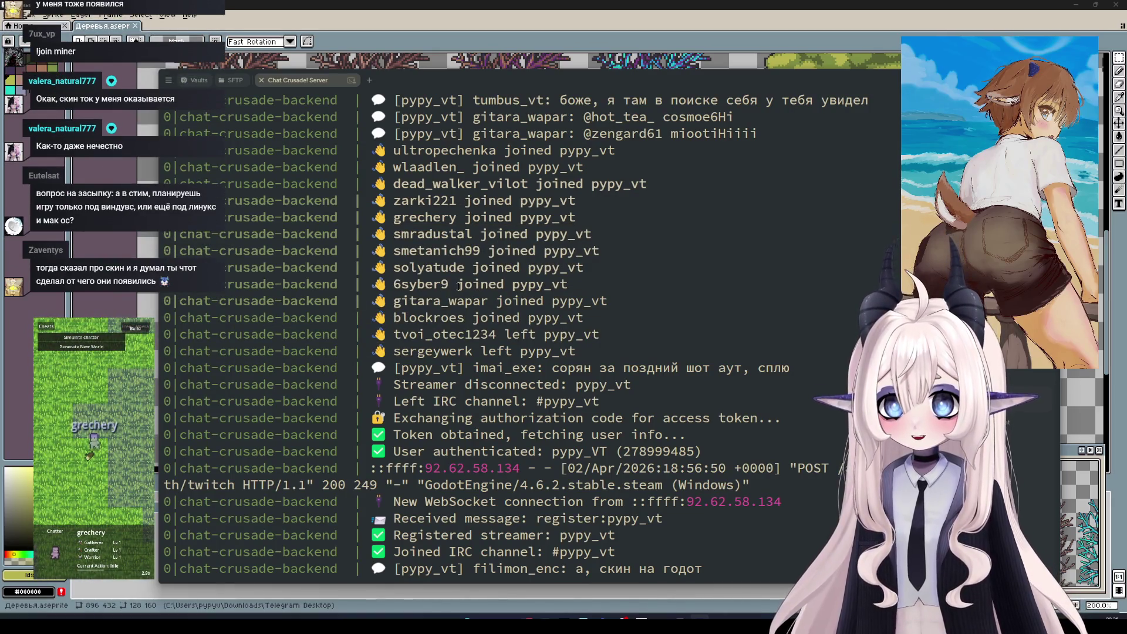
pyautogui.moveTo(487, 298); pyautogui.dragTo(405, 300)
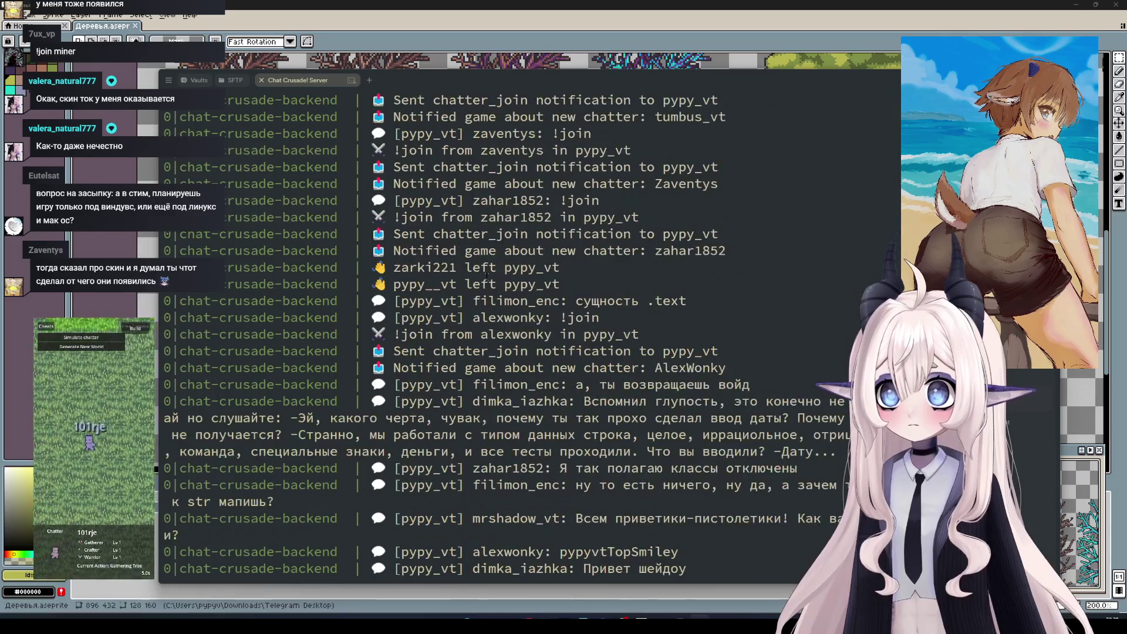
# Stop the log and restart the chat-crusade-backend process with pm2
pyautogui.hotkey('ctrl', 'c')
pyautogui.write('pm2 restart chat-crusade-backend')
pyautogui.press('Return')
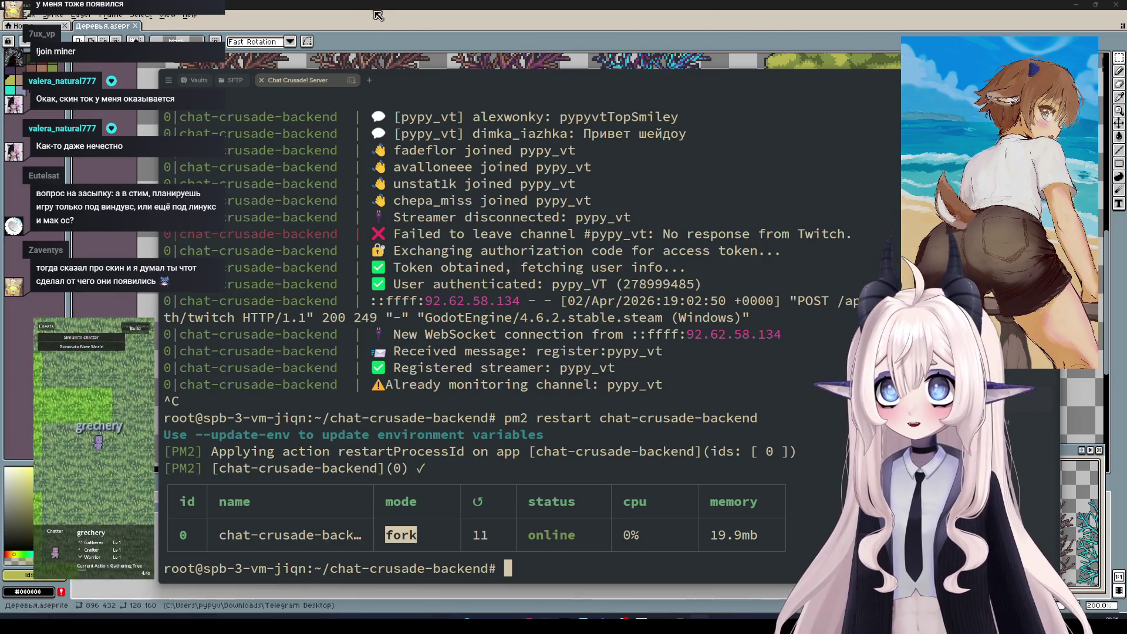
# Marquee-select the large green bush canopy on the tree sheet and create a 160×128 sprite
pyautogui.click(375, 16)
pyautogui.scroll(-2, 468, 297)
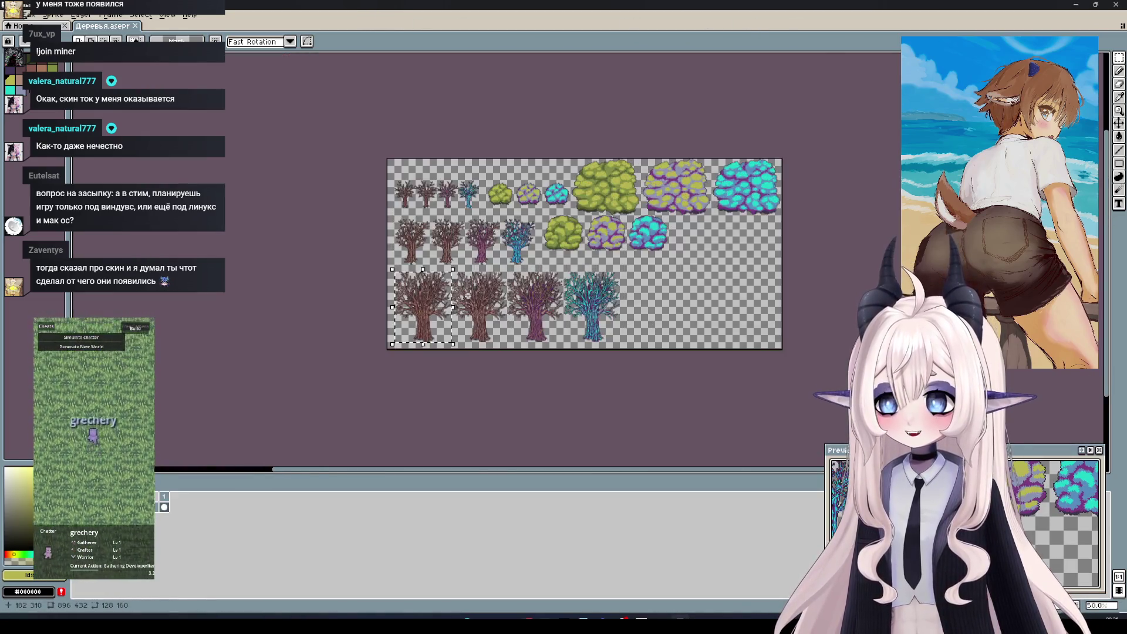
pyautogui.scroll(1, 468, 296)
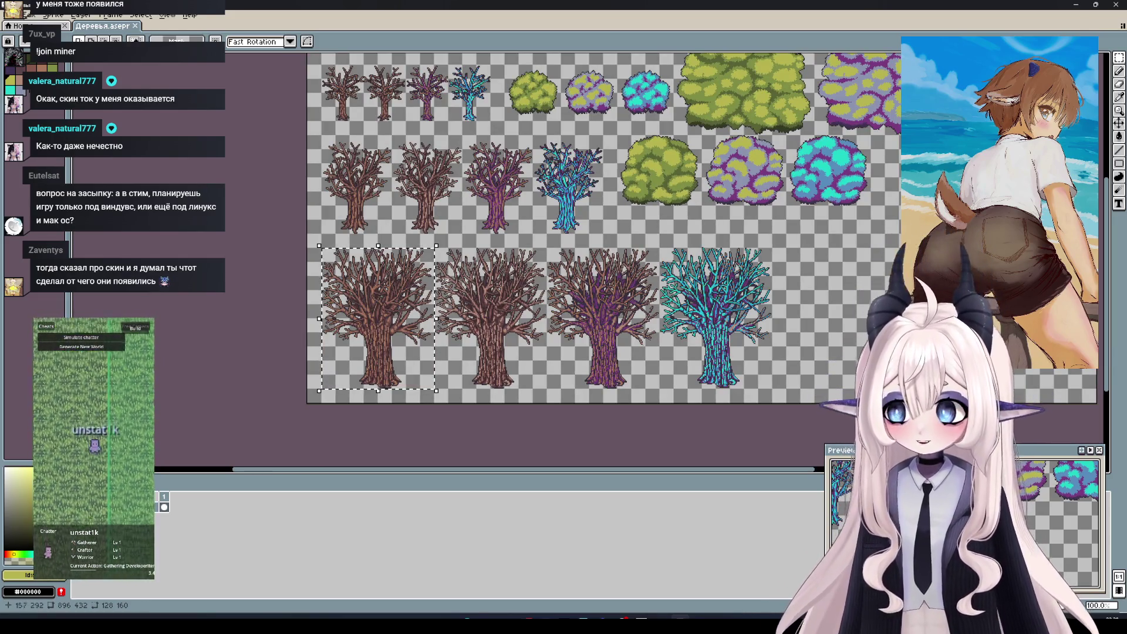
pyautogui.moveTo(430, 294); pyautogui.dragTo(456, 288)
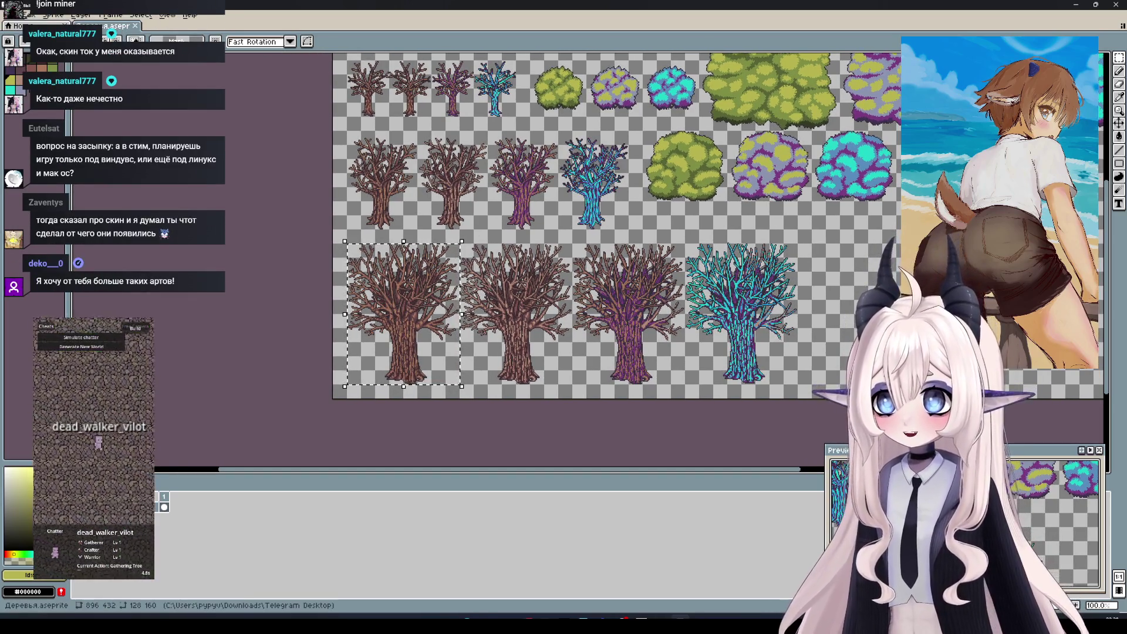
pyautogui.moveTo(772, 131); pyautogui.dragTo(617, 177)
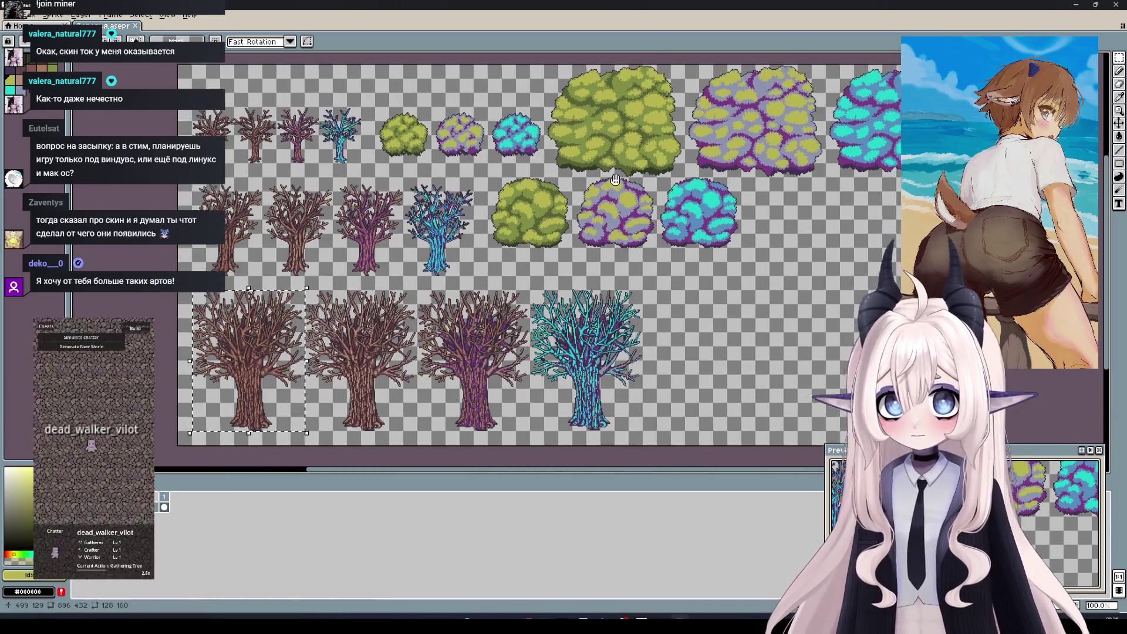
pyautogui.scroll(1, 616, 188)
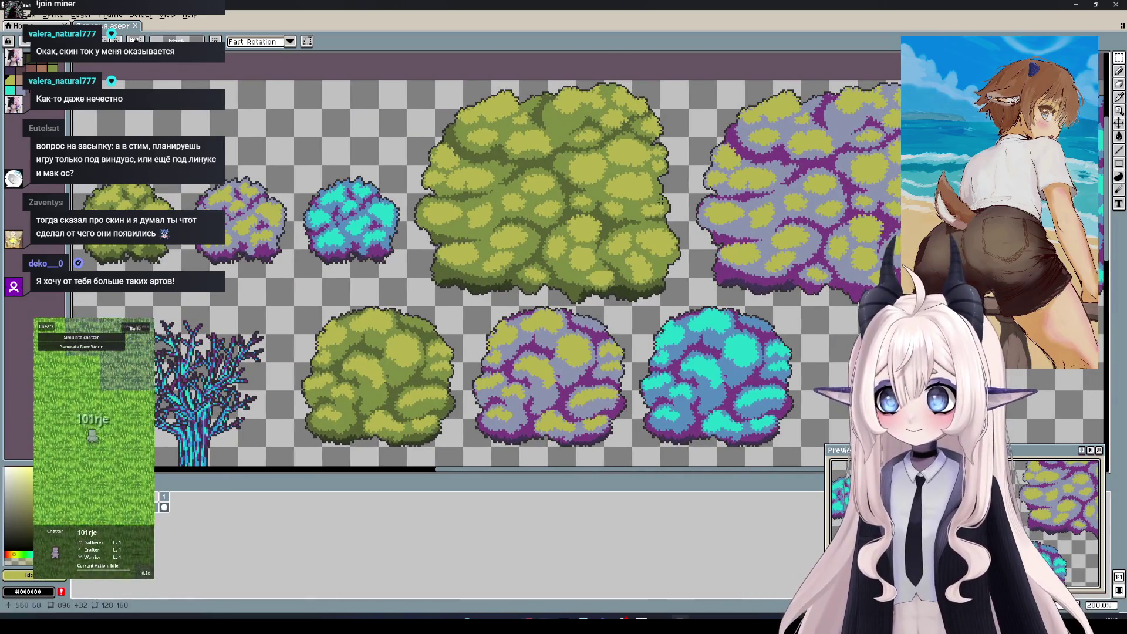
pyautogui.moveTo(687, 304); pyautogui.dragTo(405, 79)
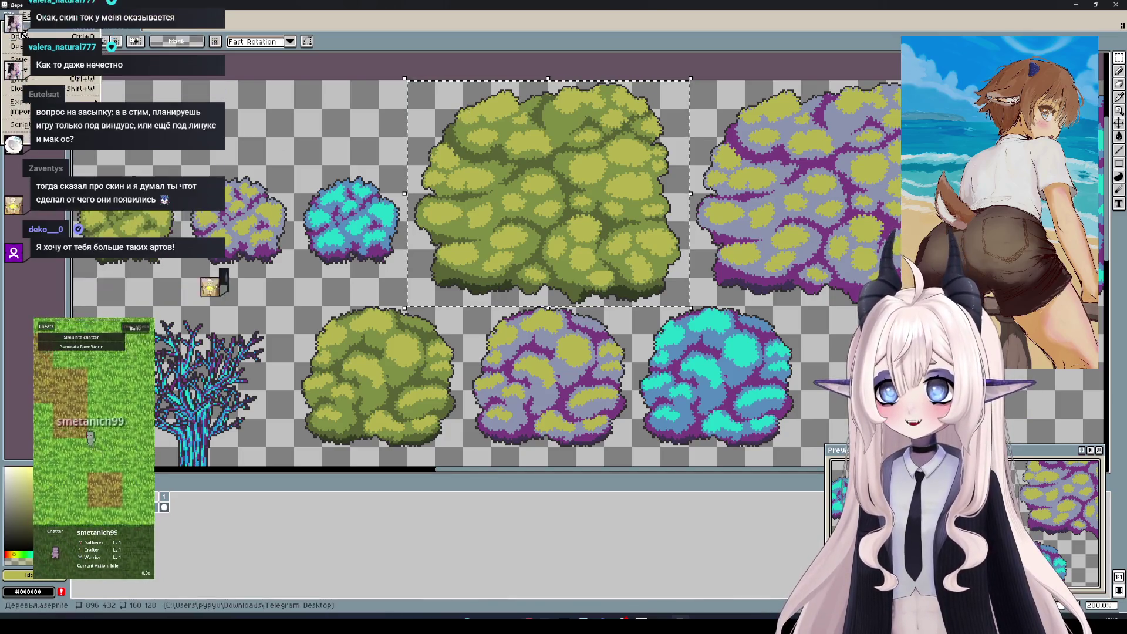
pyautogui.hotkey('ctrl', 'n')
pyautogui.click(537, 390)
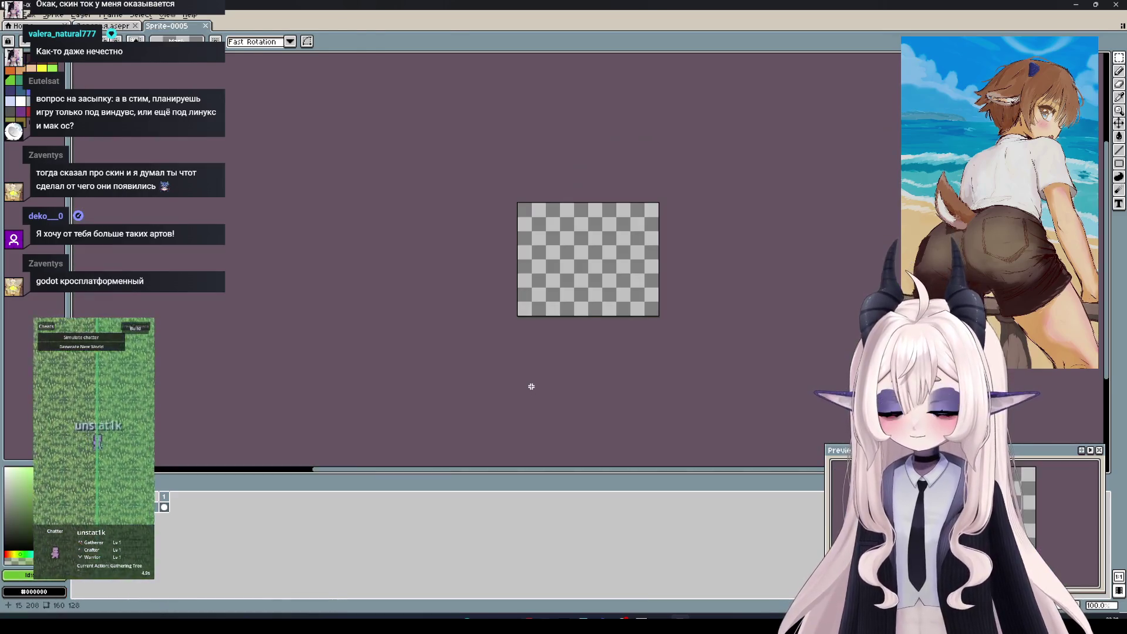
# Paste the green bush into Sprite-0005, commit it, and return to Деревья.aseprite
pyautogui.hotkey('ctrl', 'v')
pyautogui.press('Return')
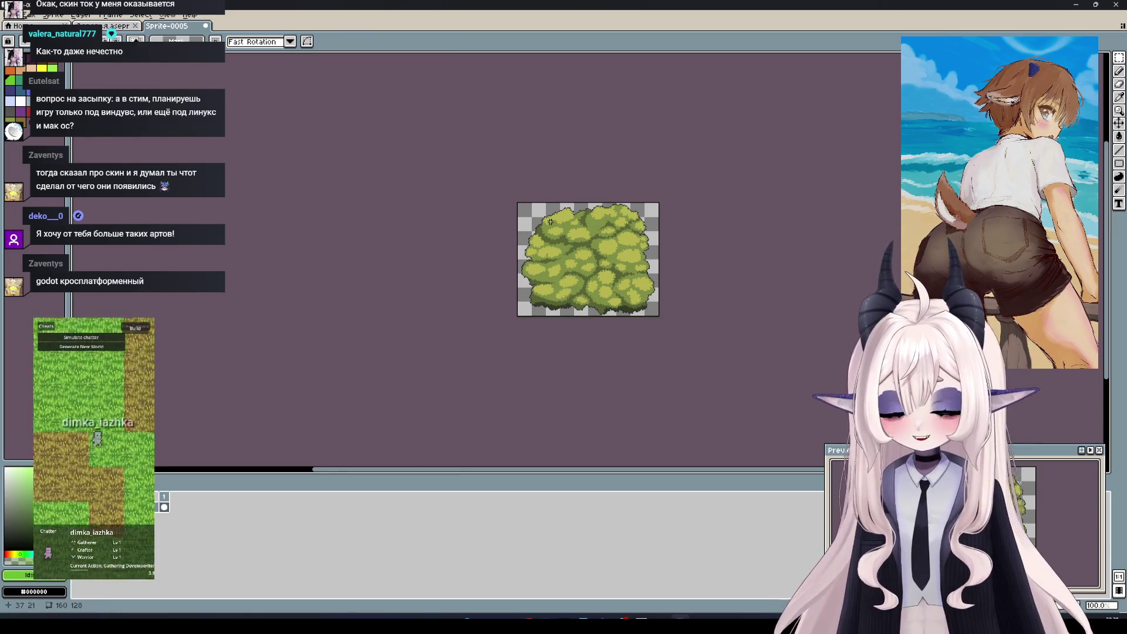
pyautogui.click(115, 26)
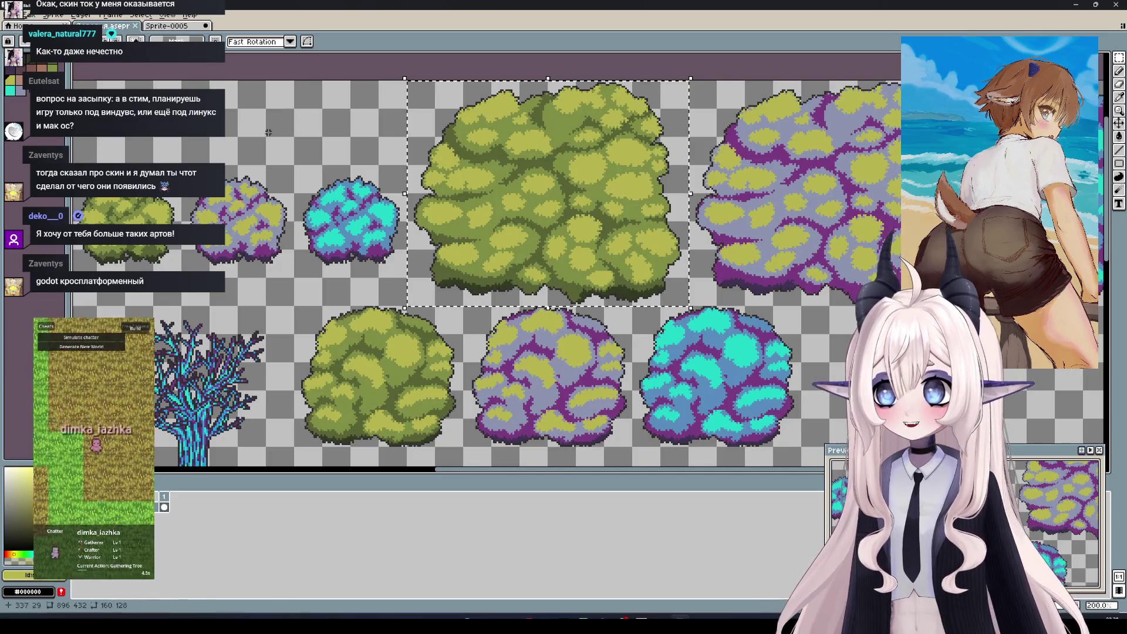
# Select the leftmost large brown tree on the sheet, then switch back to Sprite-0005
pyautogui.scroll(-2, 254, 121)
pyautogui.scroll(-2, 435, 170)
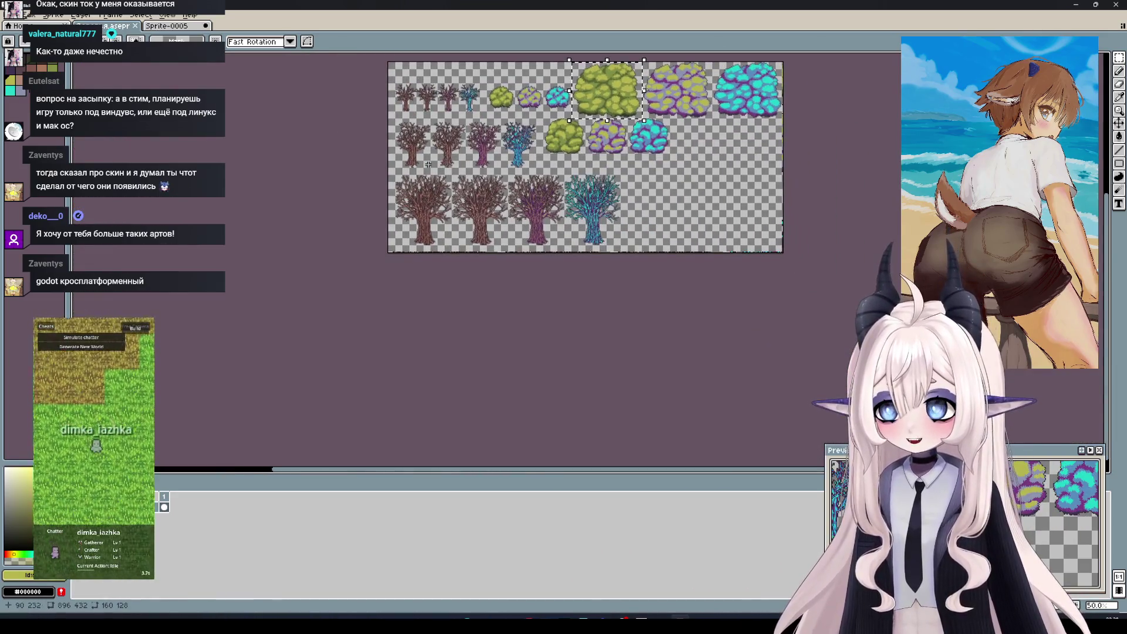
pyautogui.scroll(1, 435, 170)
pyautogui.scroll(1, 477, 278)
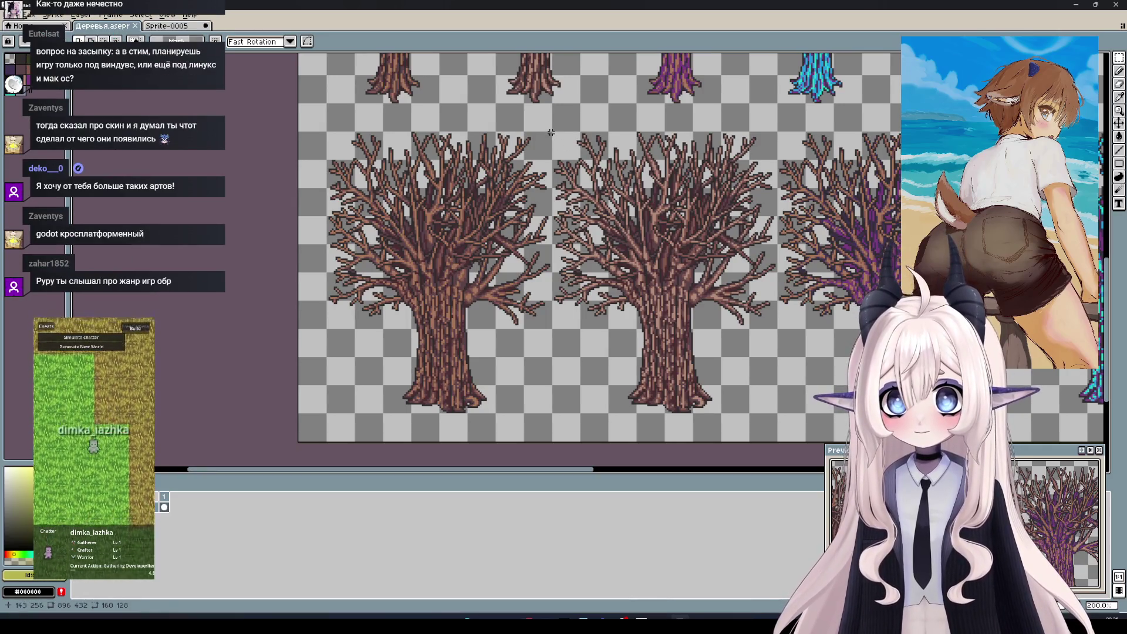
pyautogui.moveTo(551, 132); pyautogui.dragTo(322, 415)
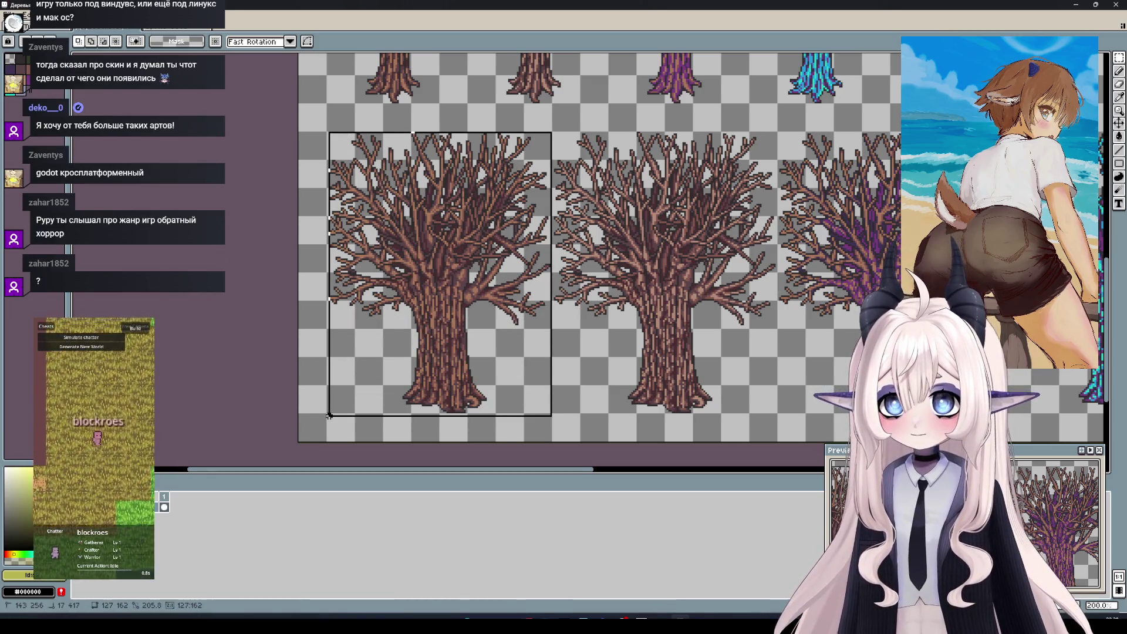
pyautogui.moveTo(322, 414); pyautogui.dragTo(325, 417)
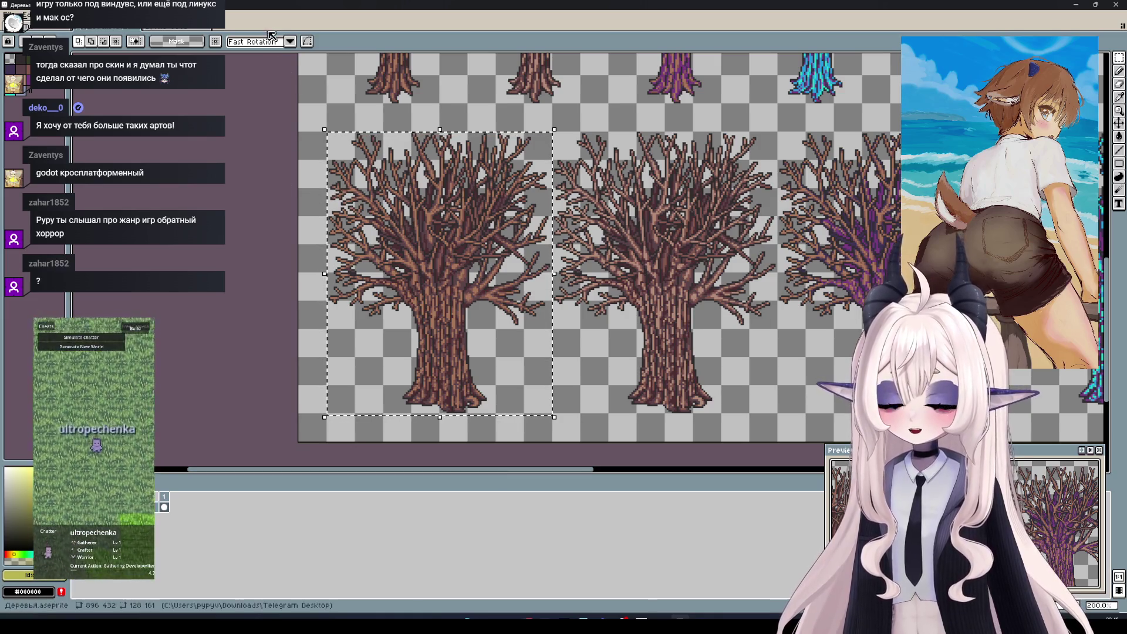
pyautogui.hotkey('ctrl', 'Tab')
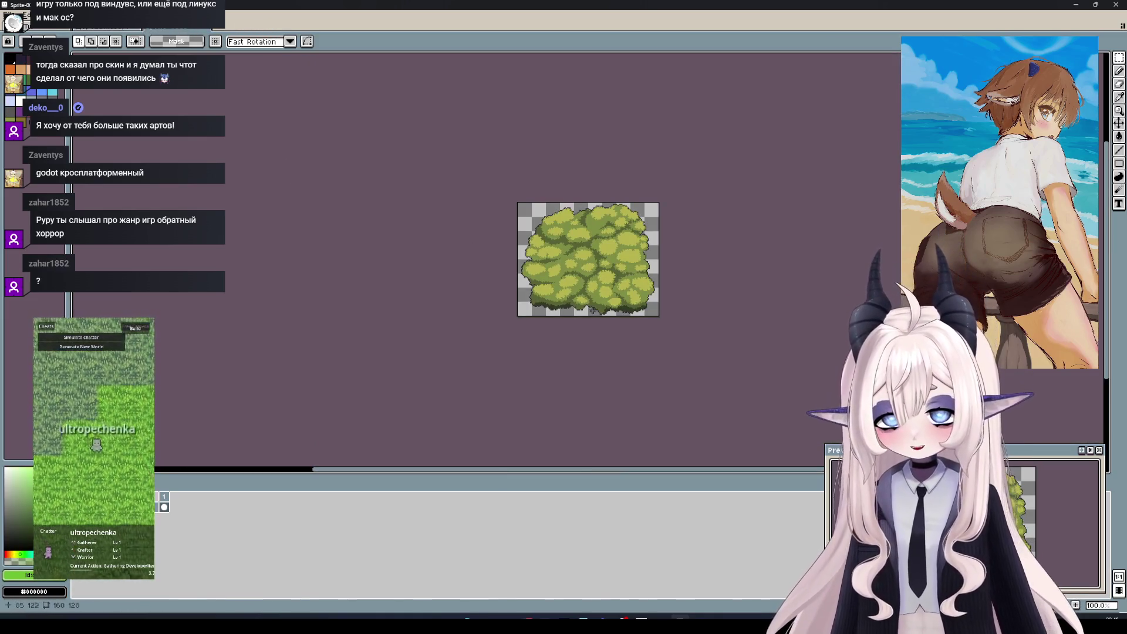
# Try pasting the tree into the bush sprite and shifting it, then cancel the paste
pyautogui.hotkey('ctrl', 'v')
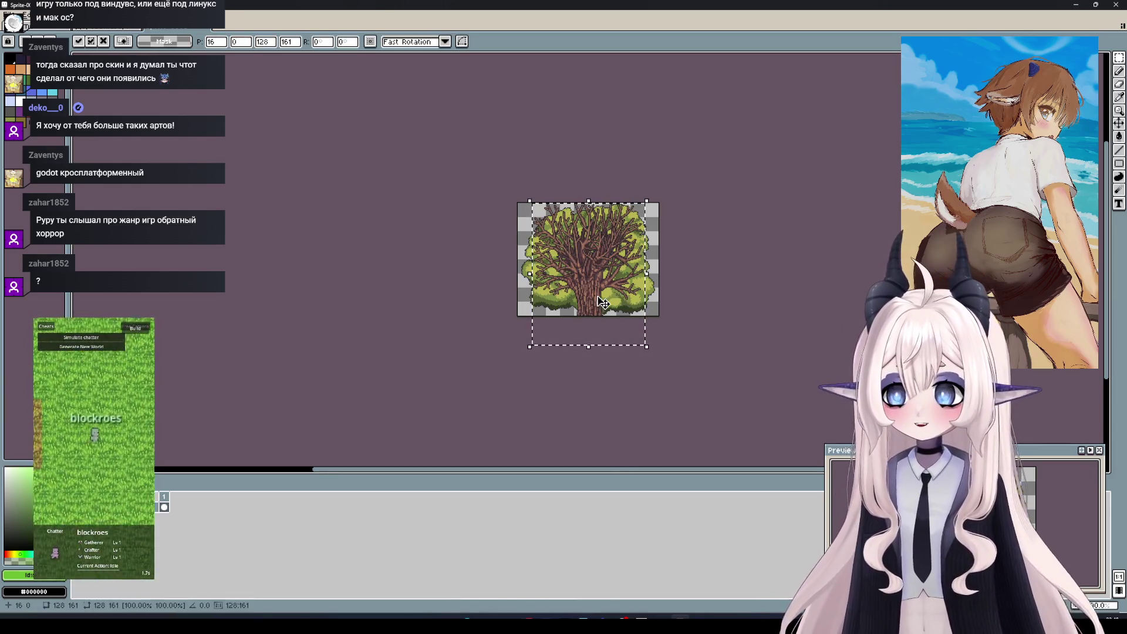
pyautogui.moveTo(584, 260); pyautogui.dragTo(584, 288)
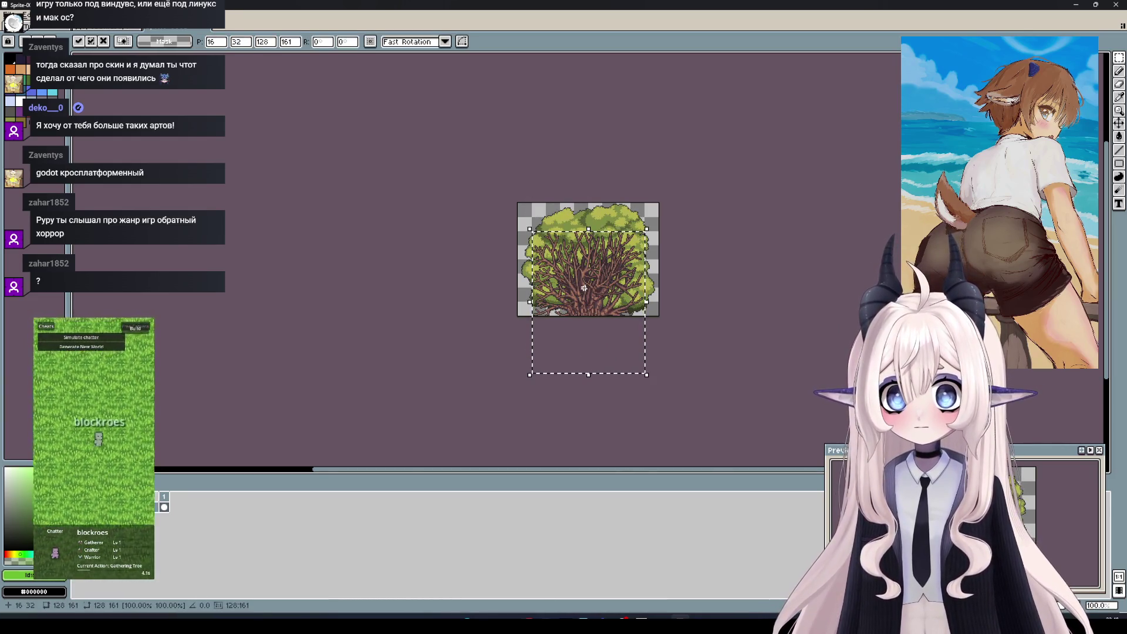
pyautogui.hotkey('shift', 'Up')
pyautogui.press('Escape')
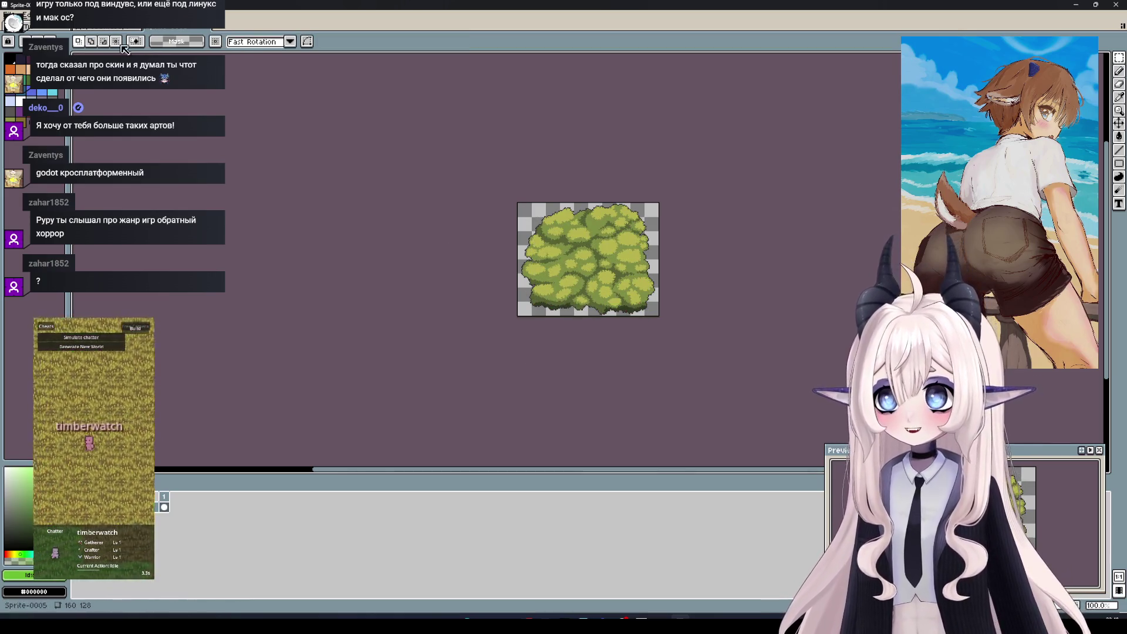
# Enlarge the canvas via Canvas Size by dragging its bottom edge downward
pyautogui.click(54, 17)
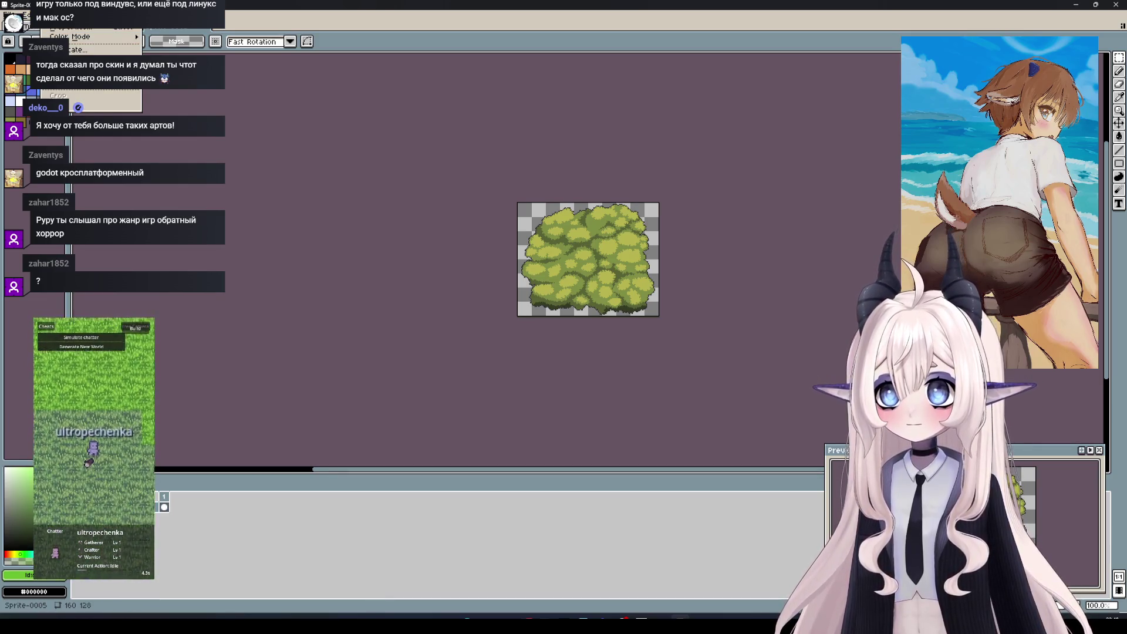
pyautogui.click(70, 73)
pyautogui.moveTo(587, 317); pyautogui.dragTo(584, 370)
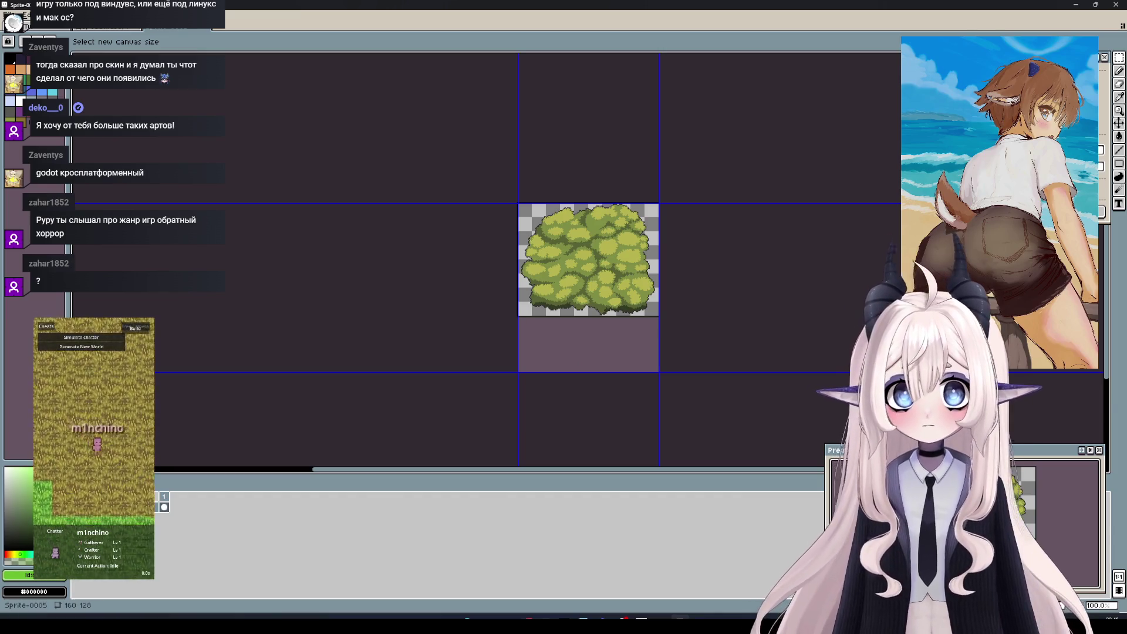
pyautogui.press('Return')
# Test-paste the tree into the taller canvas, then cancel it
pyautogui.hotkey('ctrl', 'v')
pyautogui.moveTo(588, 238); pyautogui.dragTo(588, 237)
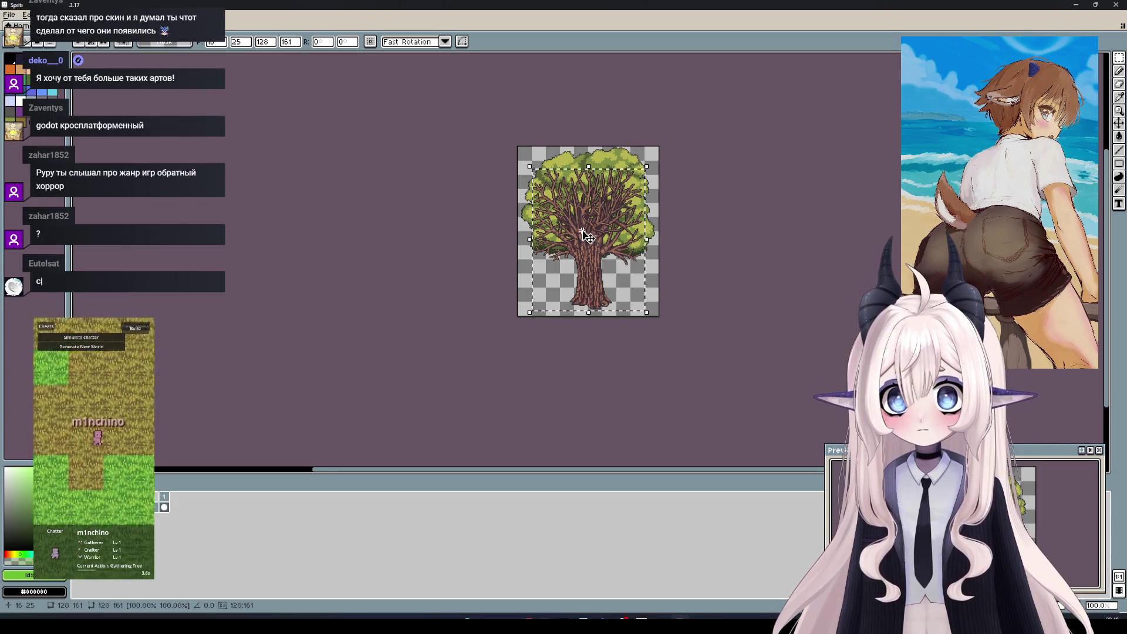
pyautogui.press('Escape')
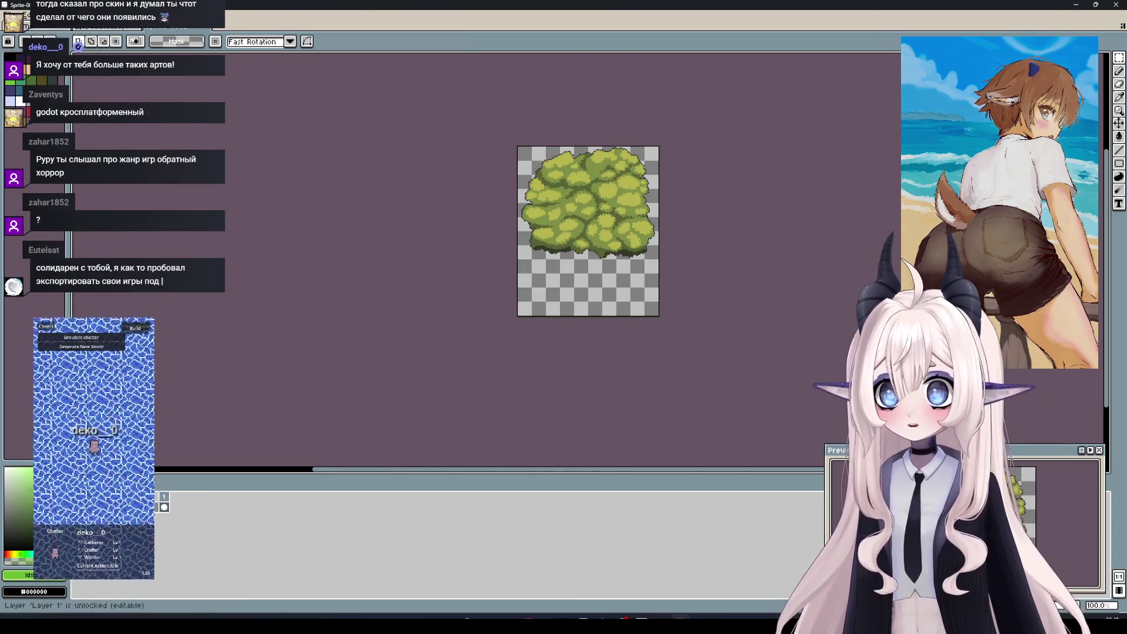
# Add a new layer, Layer 2, and try pasting the copied tree onto it before cancelling
pyautogui.rightClick(123, 507)
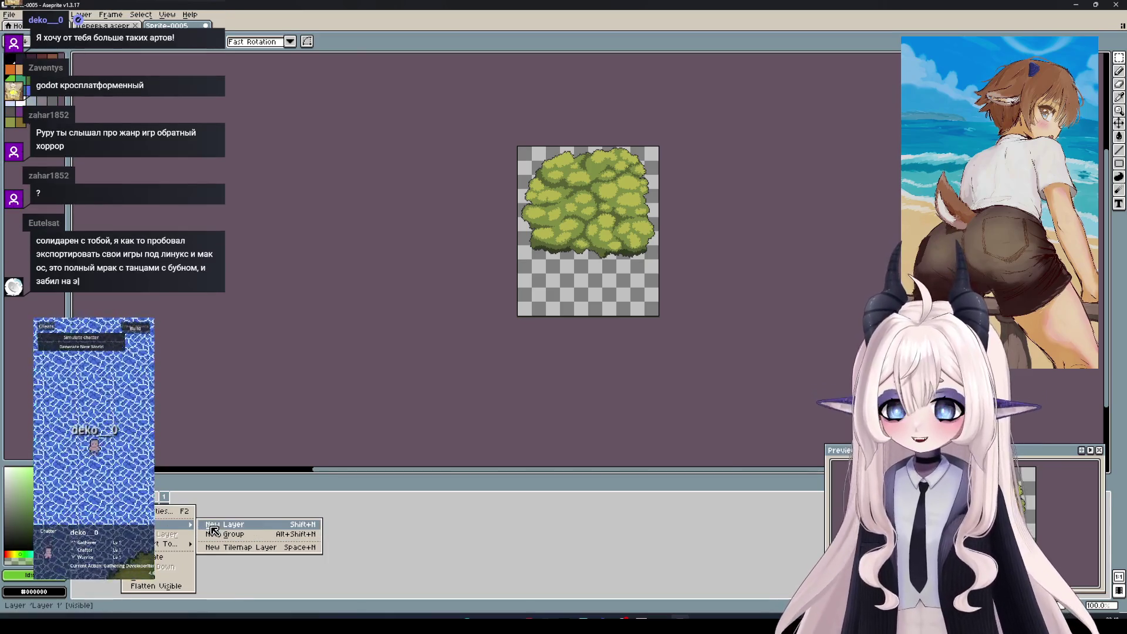
pyautogui.click(141, 523)
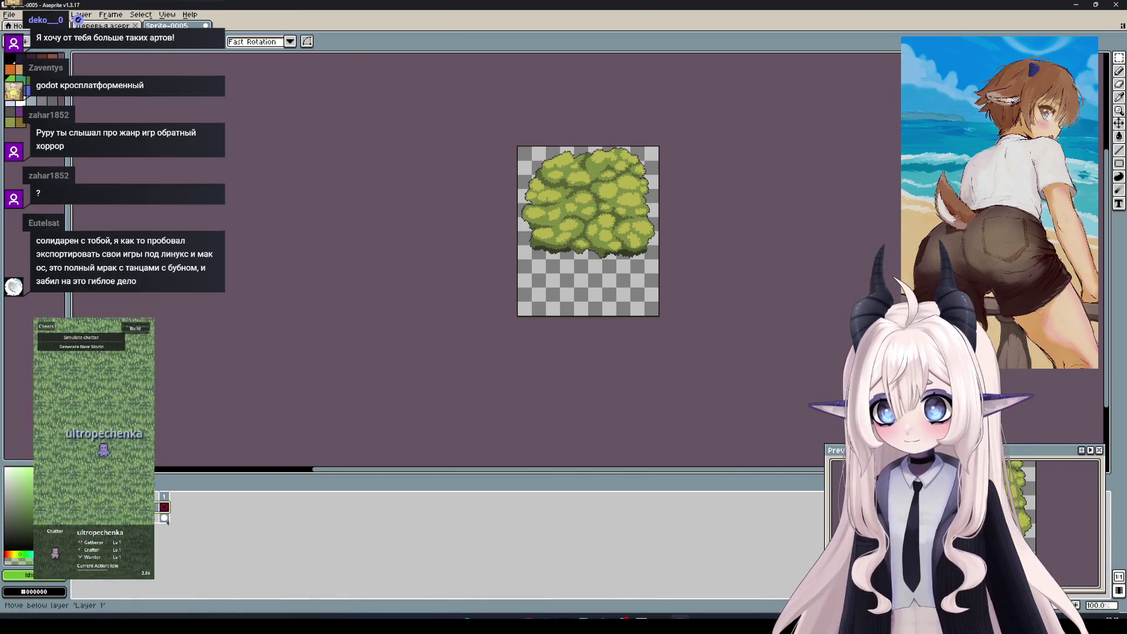
pyautogui.hotkey('ctrl', 'v')
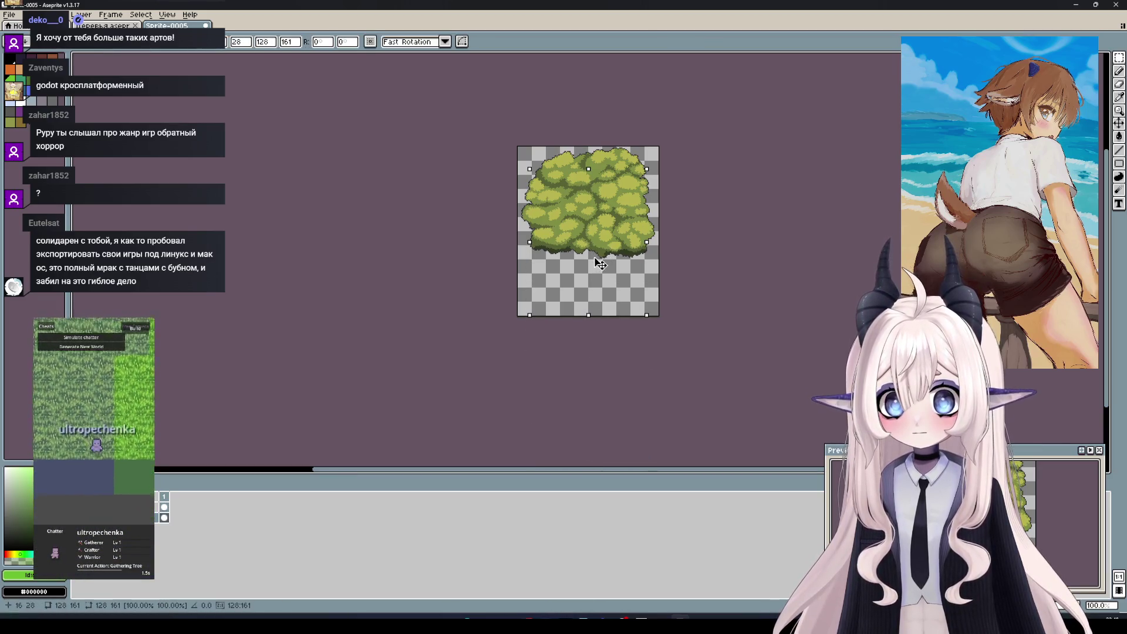
pyautogui.press('Escape')
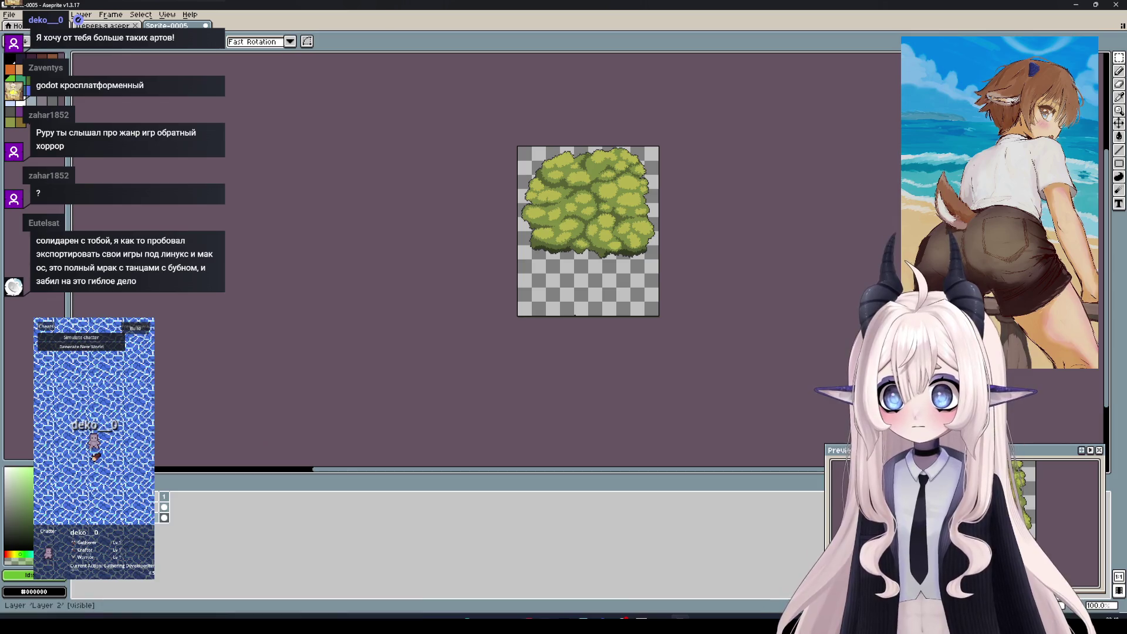
# Paste the trunk again, move it up under the bush, then discard the paste
pyautogui.hotkey('ctrl', 'v')
pyautogui.moveTo(619, 370); pyautogui.dragTo(605, 303)
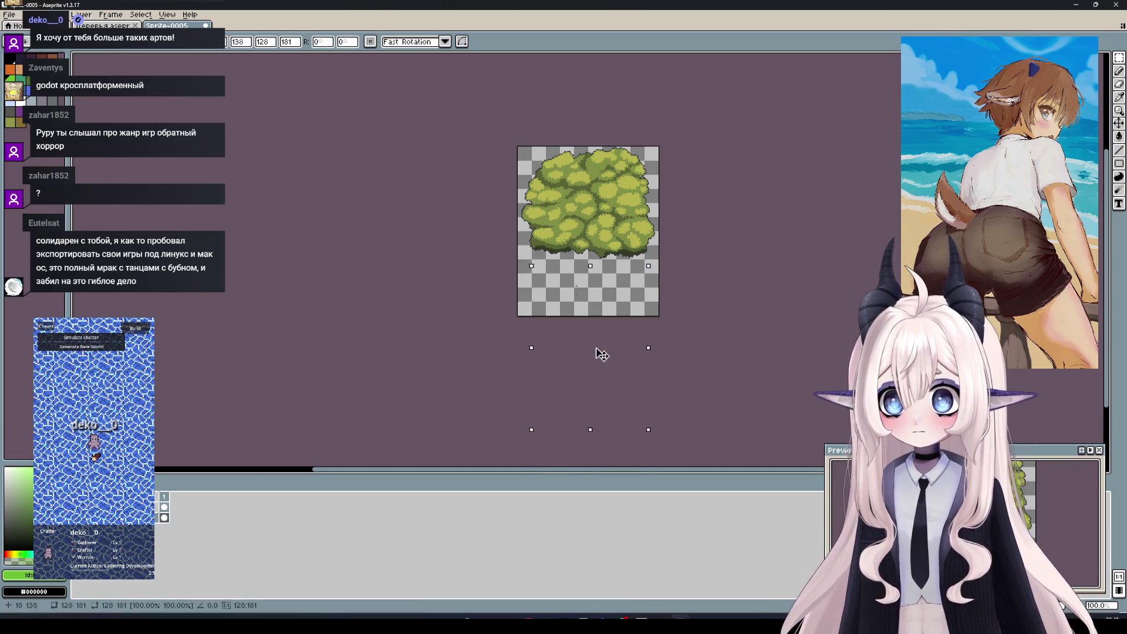
pyautogui.press('Return')
pyautogui.hotkey('ctrl', 'z')
pyautogui.hotkey('ctrl', 'z')
pyautogui.click(103, 26)
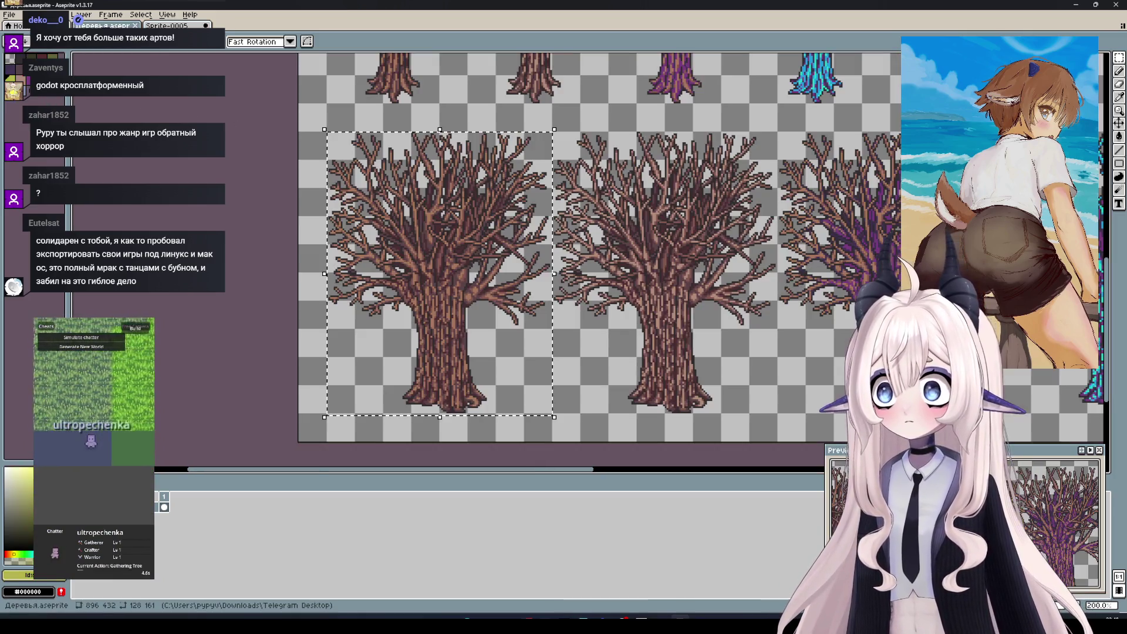
pyautogui.click(163, 26)
pyautogui.hotkey('ctrl', 'v')
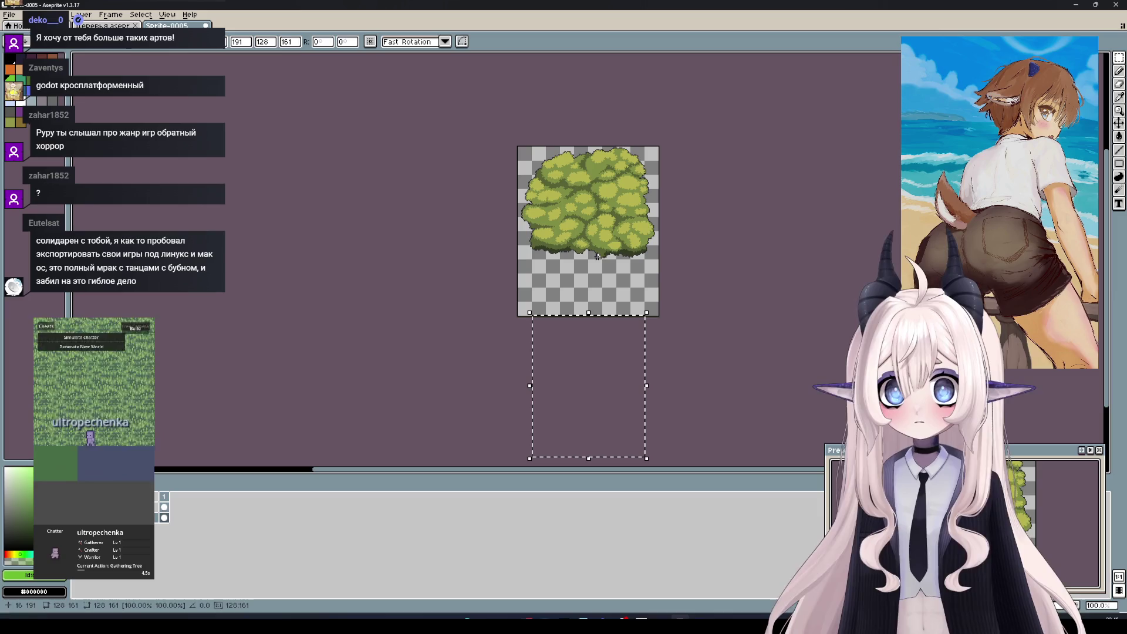
pyautogui.moveTo(603, 365); pyautogui.dragTo(603, 304)
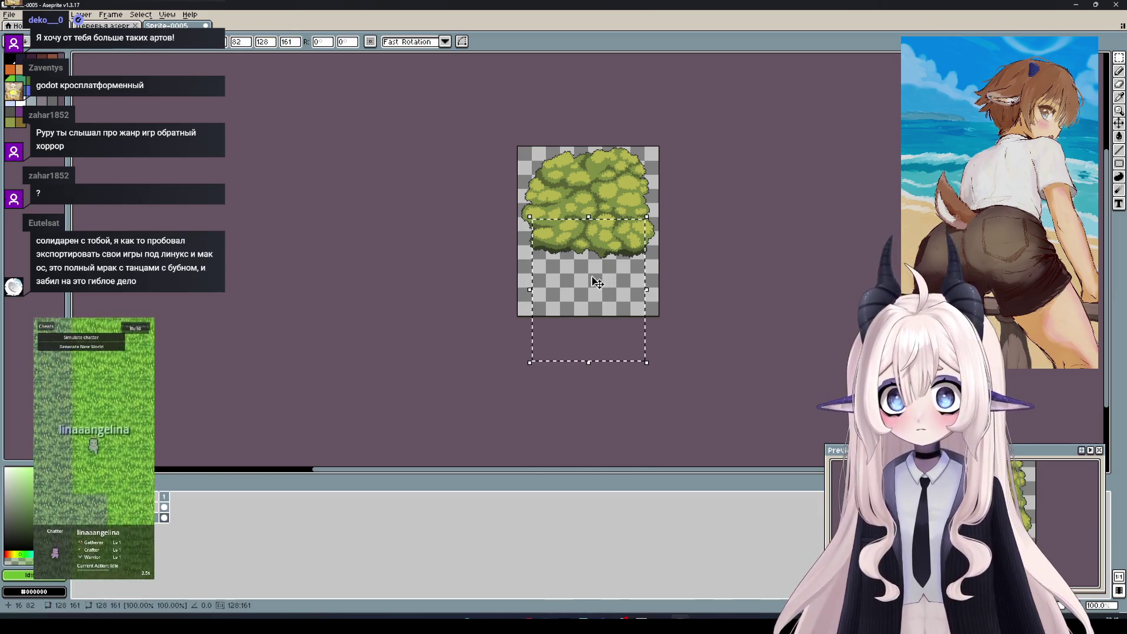
pyautogui.press('Escape')
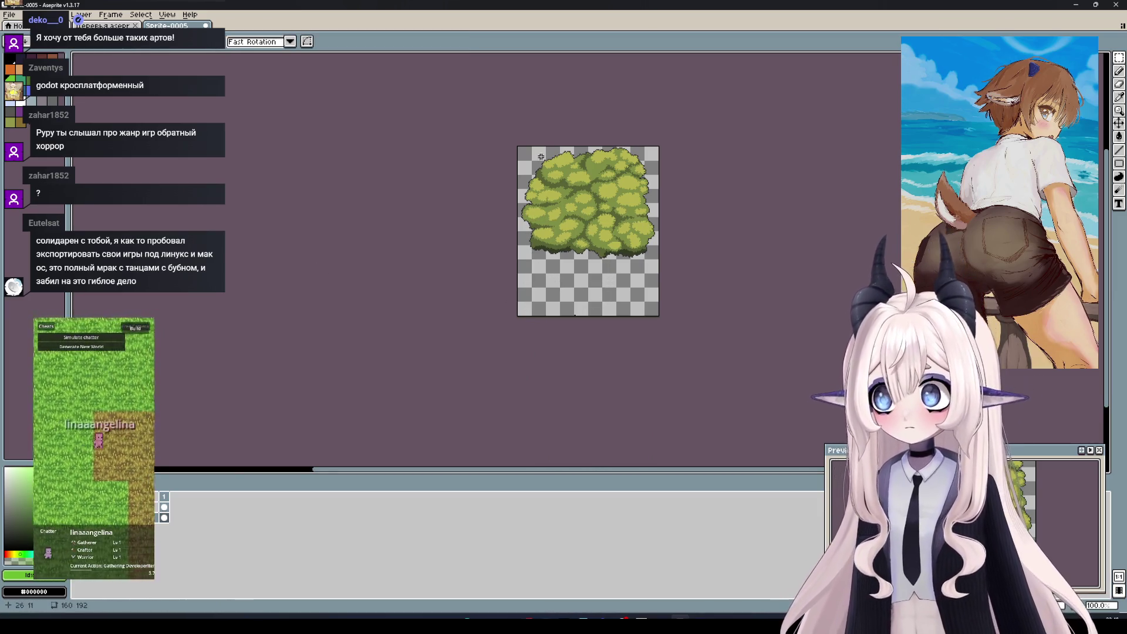
# Paste the large tree beneath the canopy and commit it, then undo back to the canopy alone
pyautogui.scroll(1, 555, 283)
pyautogui.hotkey('ctrl', 'v')
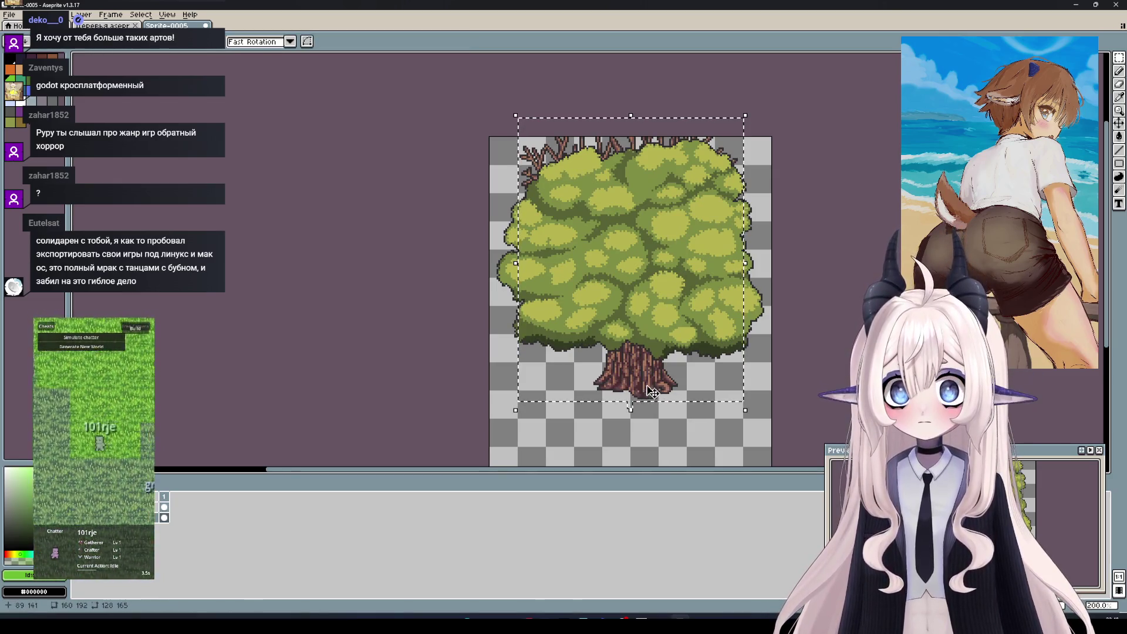
pyautogui.moveTo(649, 379)
pyautogui.mouseDown()
pyautogui.moveTo(649, 452)
pyautogui.moveTo(646, 351)
pyautogui.mouseUp()
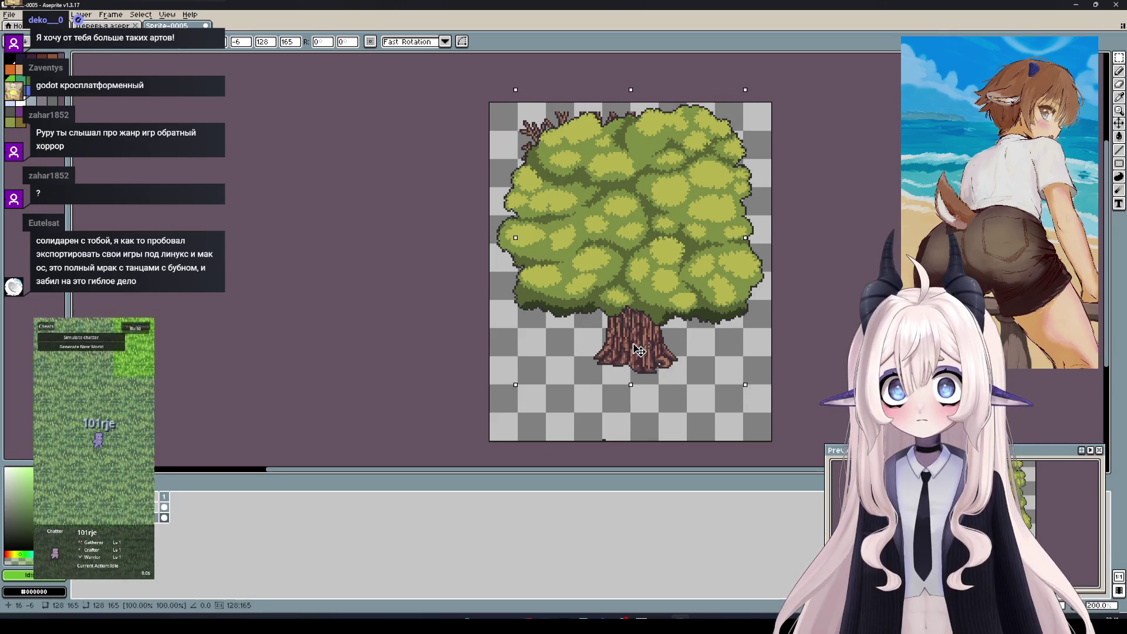
pyautogui.press('Return')
pyautogui.hotkey('ctrl', 'd')
pyautogui.hotkey('ctrl', 'z')
pyautogui.moveTo(800, 259); pyautogui.dragTo(747, 261)
pyautogui.hotkey('ctrl', 'z')
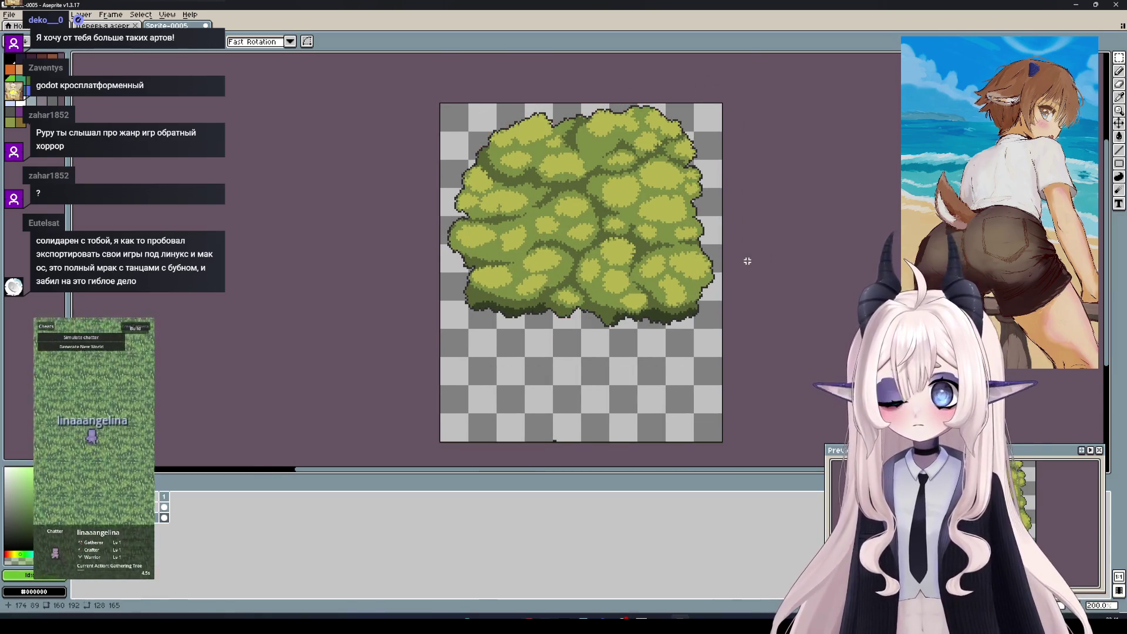
# Redo the trunk paste, lower it beneath the canopy, commit it, and hide the canopy layer
pyautogui.scroll(1, 747, 261)
pyautogui.scroll(-1, 608, 262)
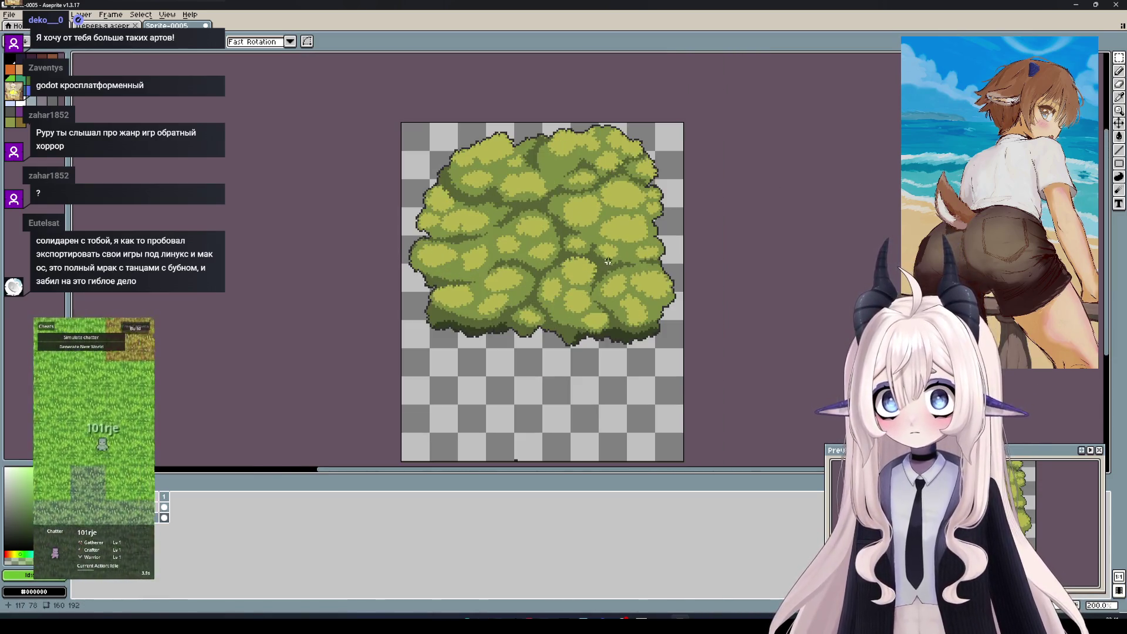
pyautogui.hotkey('ctrl', 'y')
pyautogui.moveTo(550, 373)
pyautogui.mouseDown()
pyautogui.moveTo(548, 417)
pyautogui.moveTo(550, 403)
pyautogui.mouseUp()
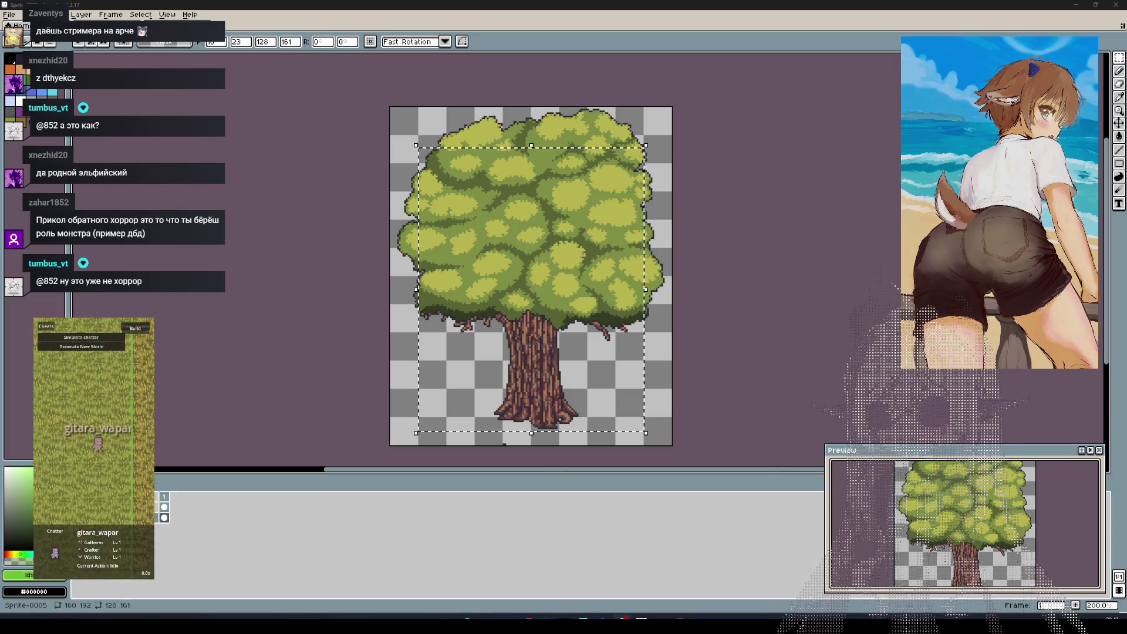
pyautogui.hotkey('ctrl', 'd')
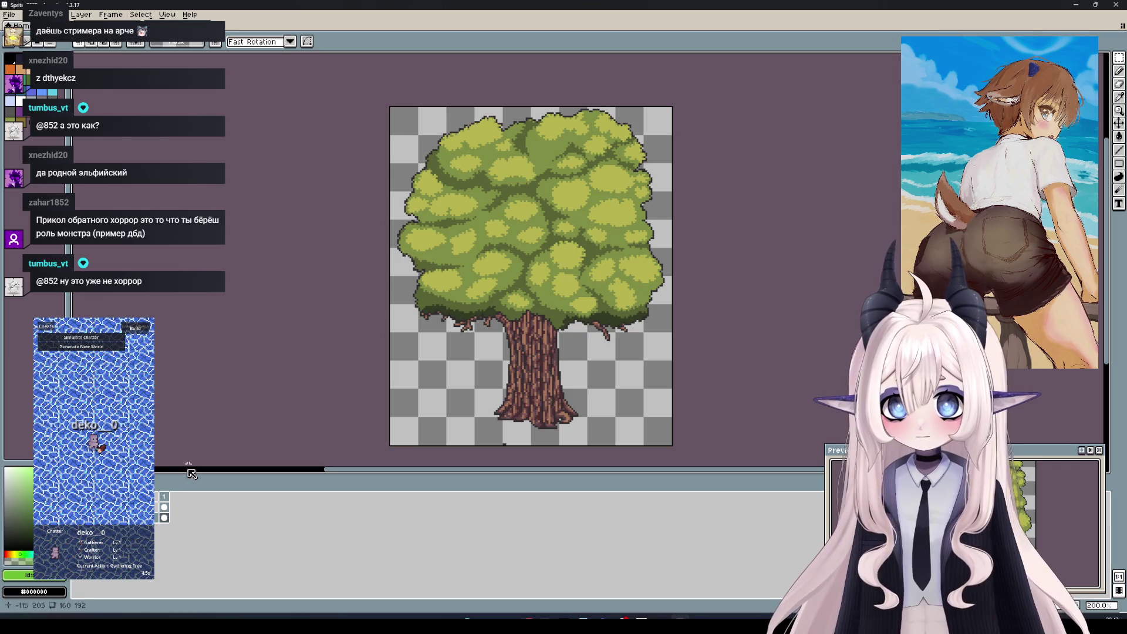
pyautogui.click(76, 507)
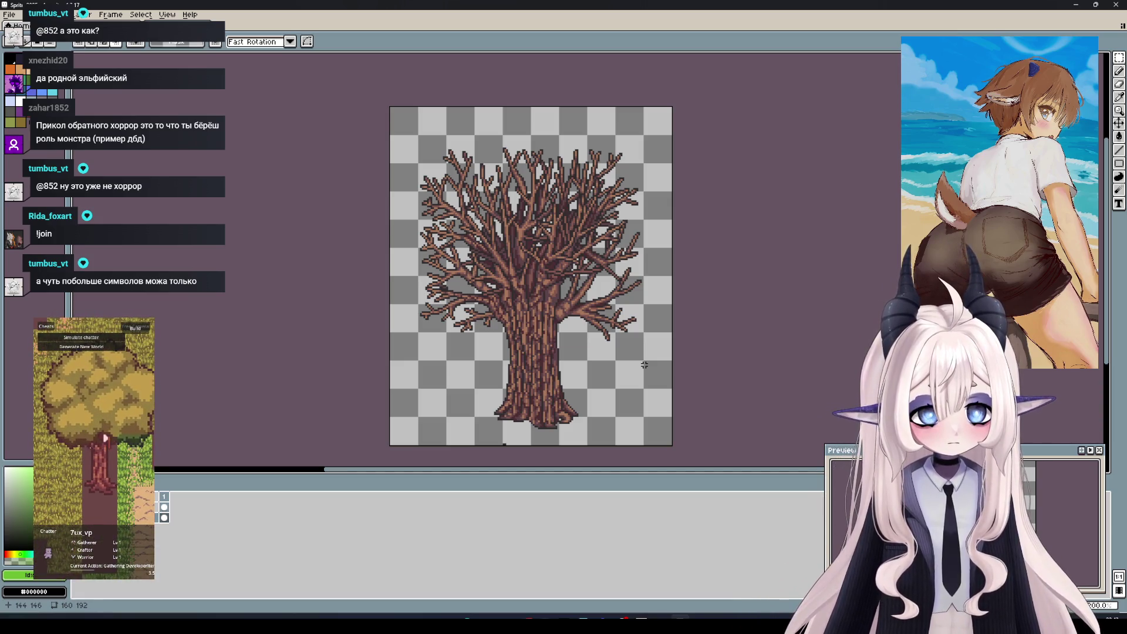
# Toggle the branches layer's visibility off and on, then return to Деревья.aseprite
pyautogui.click(75, 508)
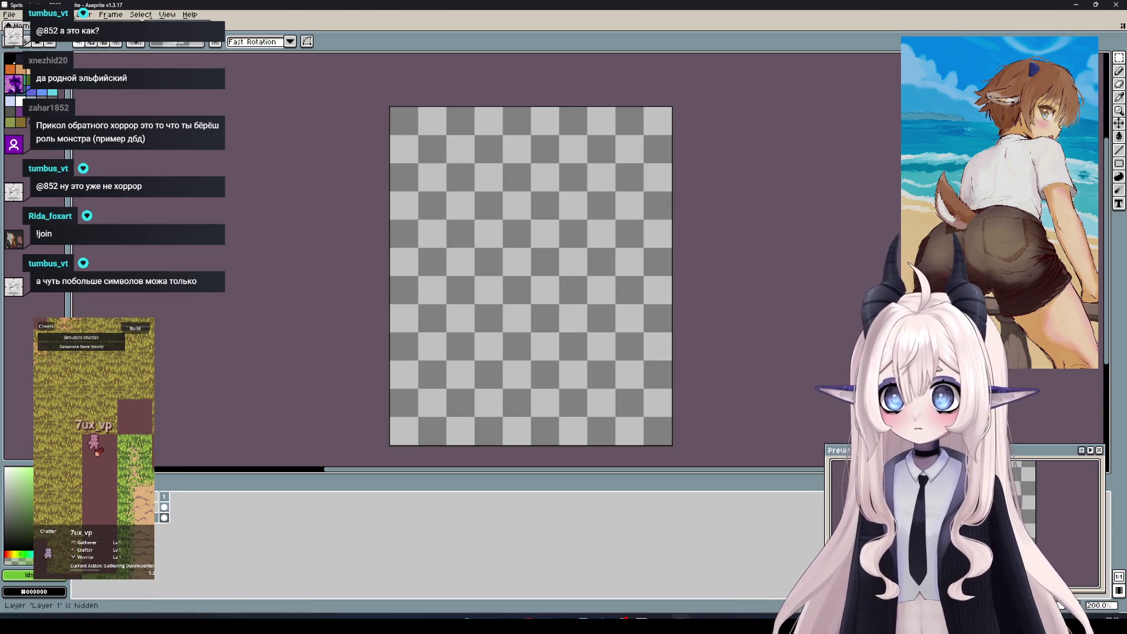
pyautogui.click(74, 507)
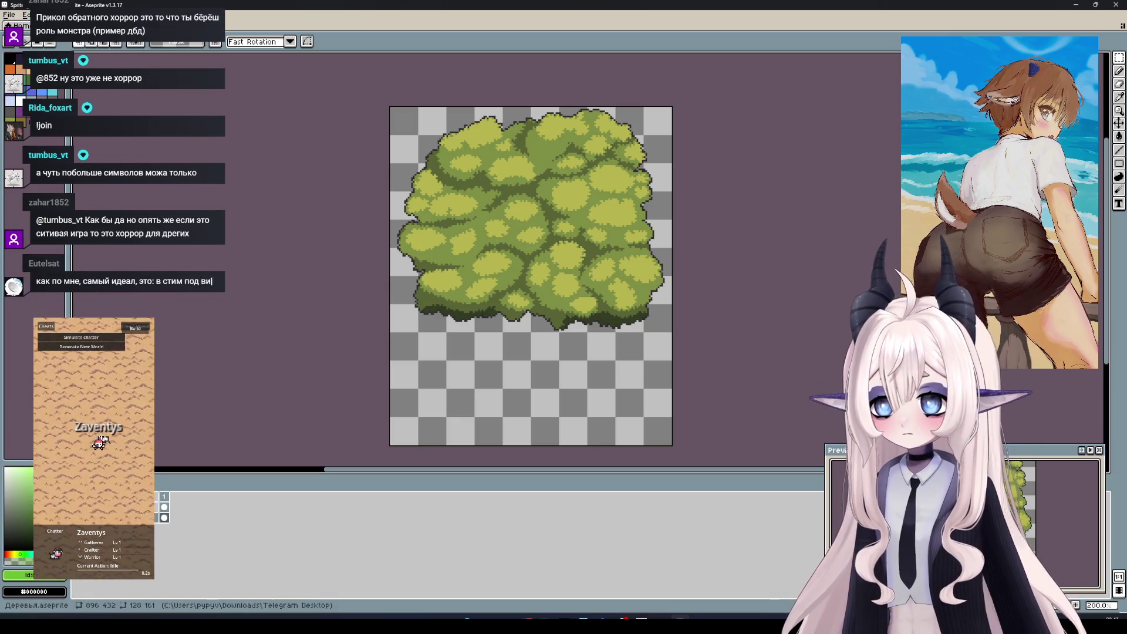
pyautogui.click(104, 28)
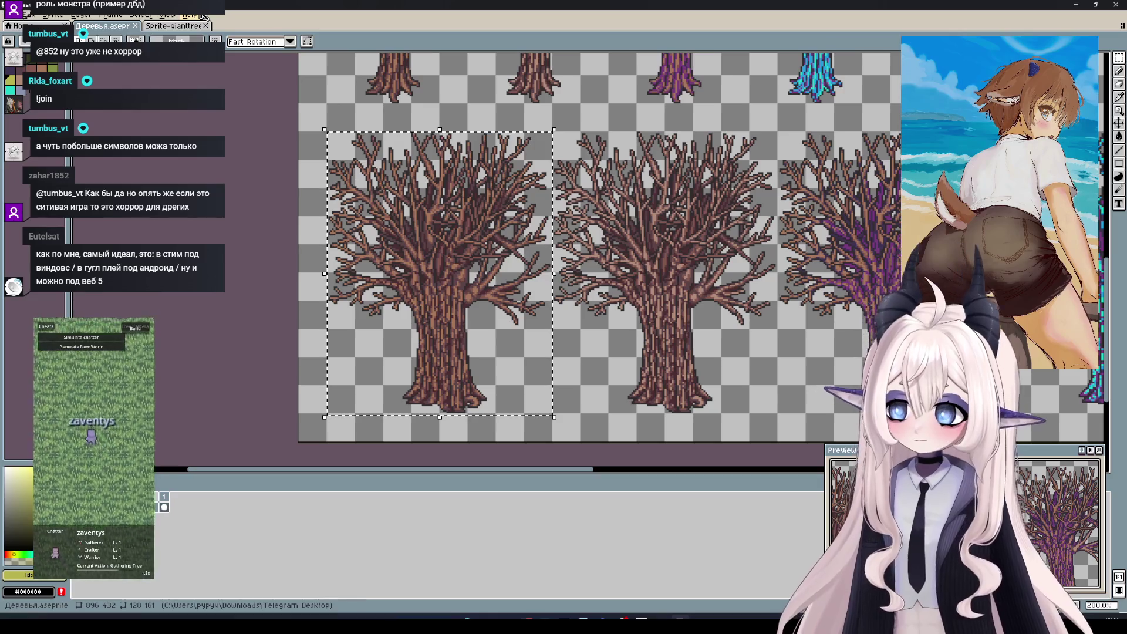
# Select the middle bare tree on the sheet, then show Layer 2 in the giant tree sprite
pyautogui.hotkey('ctrl', 'd')
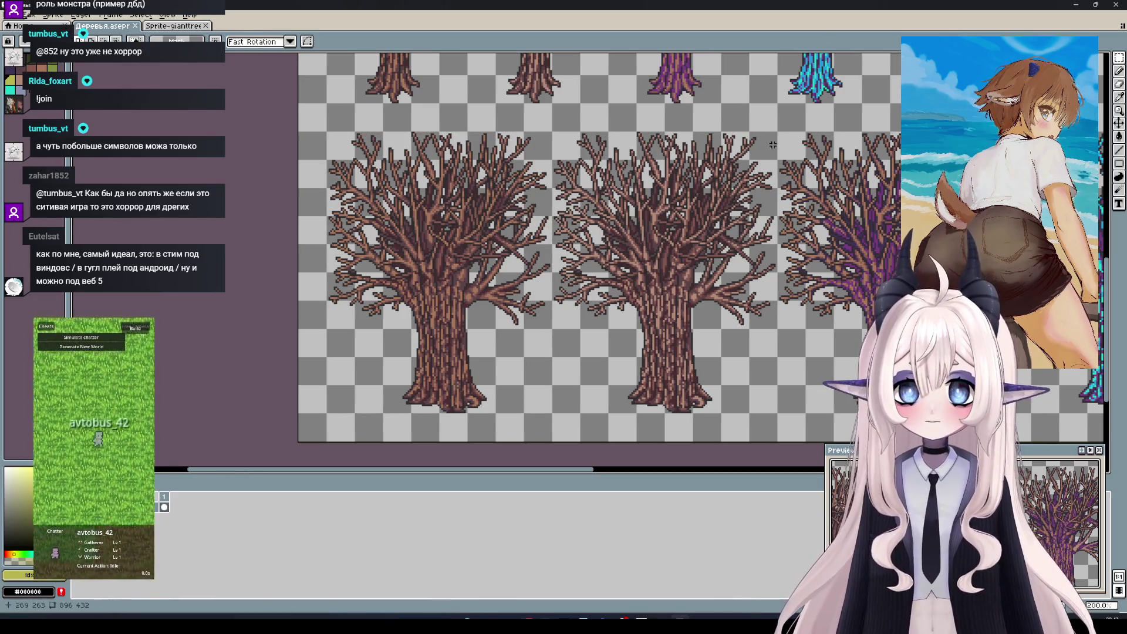
pyautogui.moveTo(776, 132); pyautogui.dragTo(551, 415)
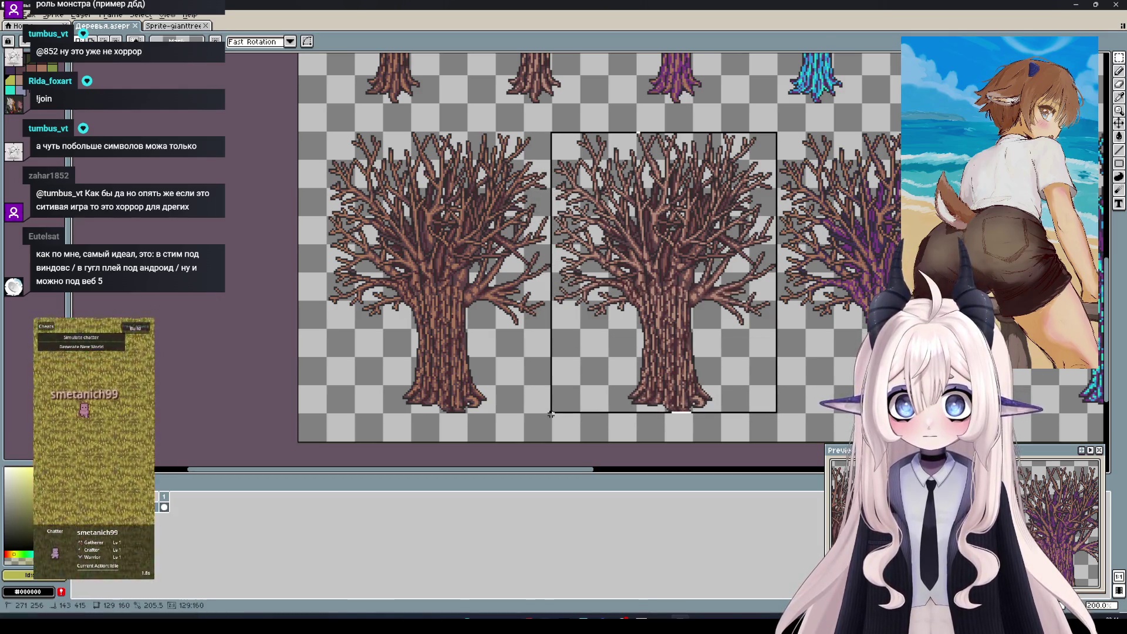
pyautogui.hotkey('ctrl', 'd')
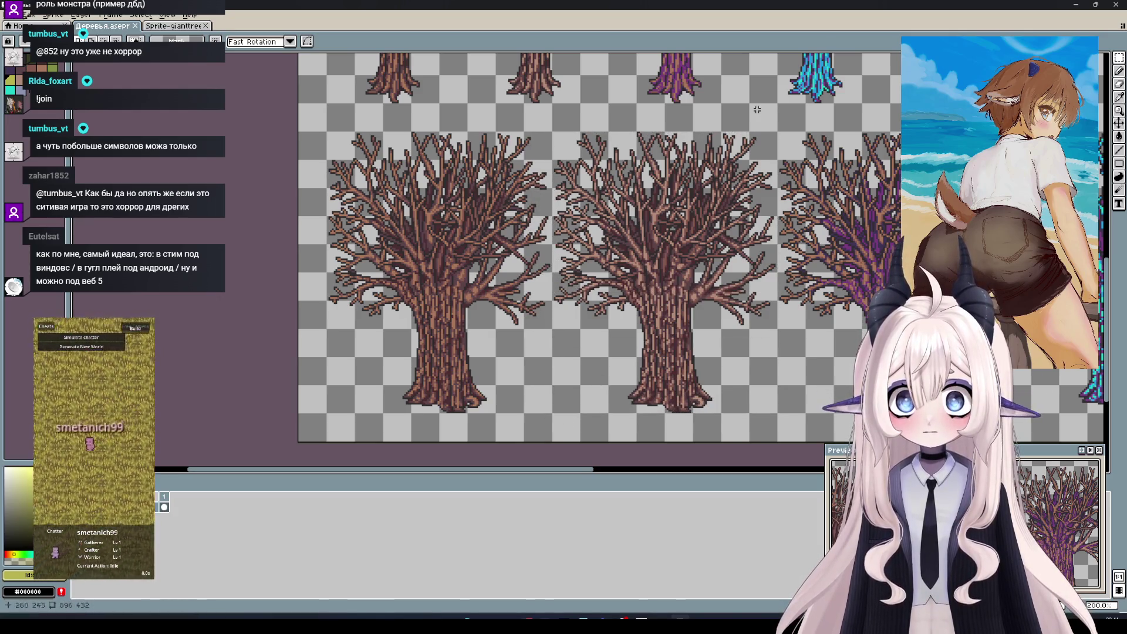
pyautogui.moveTo(775, 134); pyautogui.dragTo(552, 413)
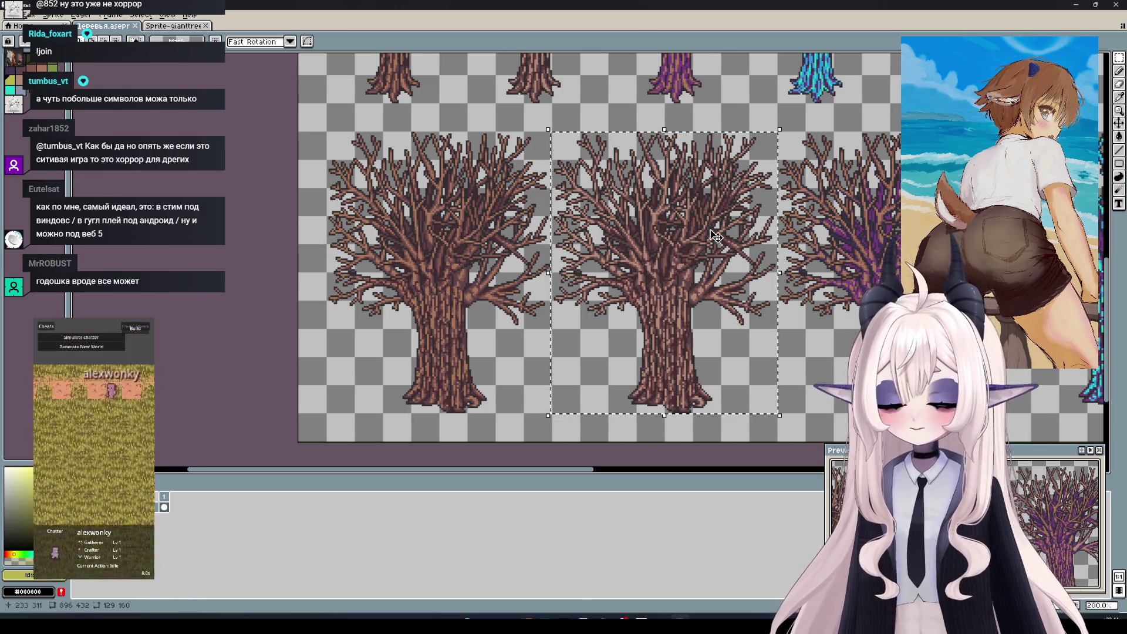
pyautogui.hotkey('ctrl', 'd')
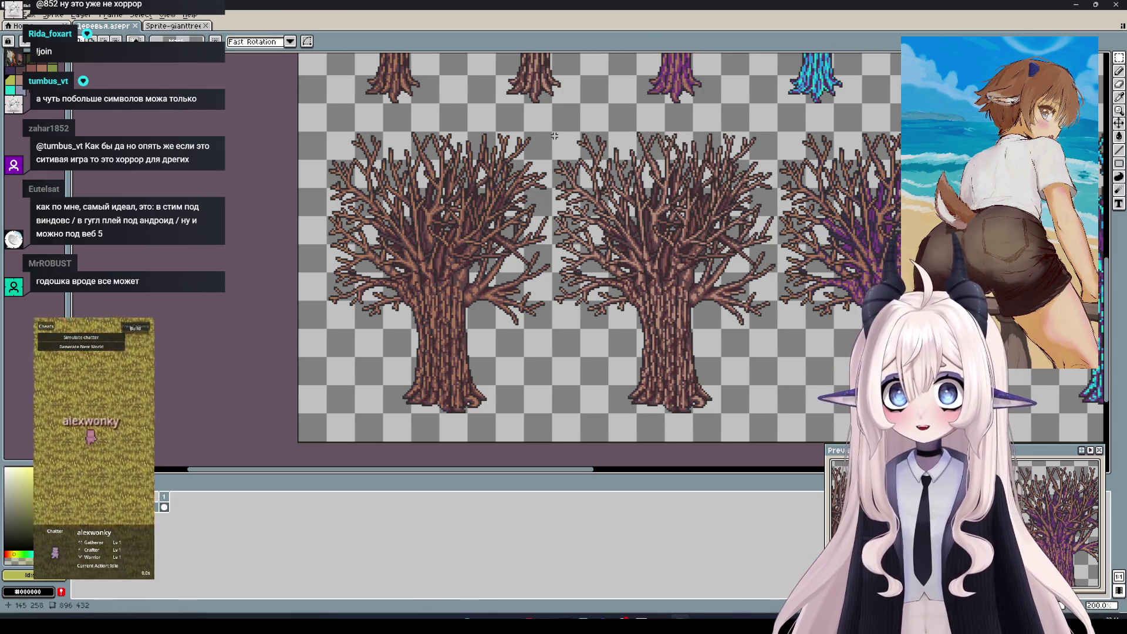
pyautogui.moveTo(554, 133); pyautogui.dragTo(778, 414)
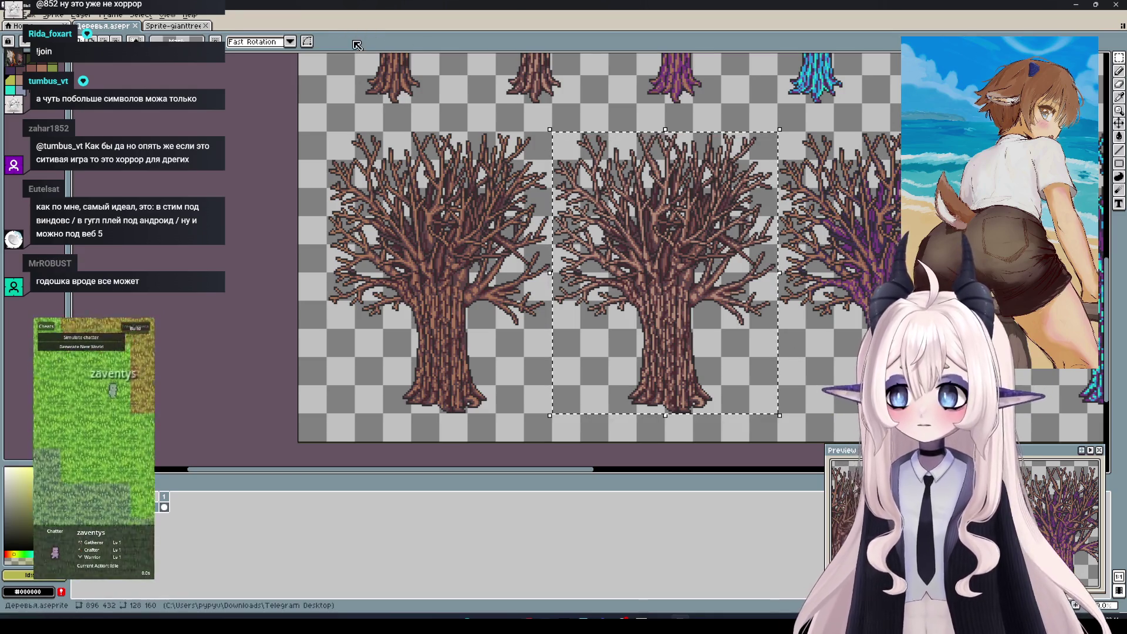
pyautogui.click(173, 26)
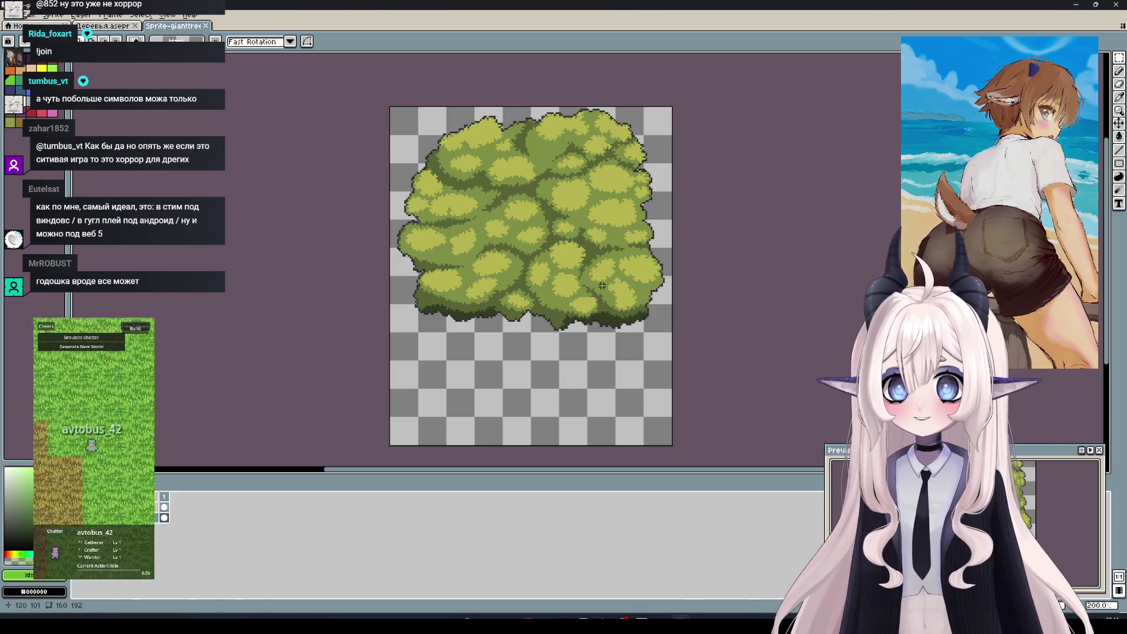
pyautogui.click(74, 507)
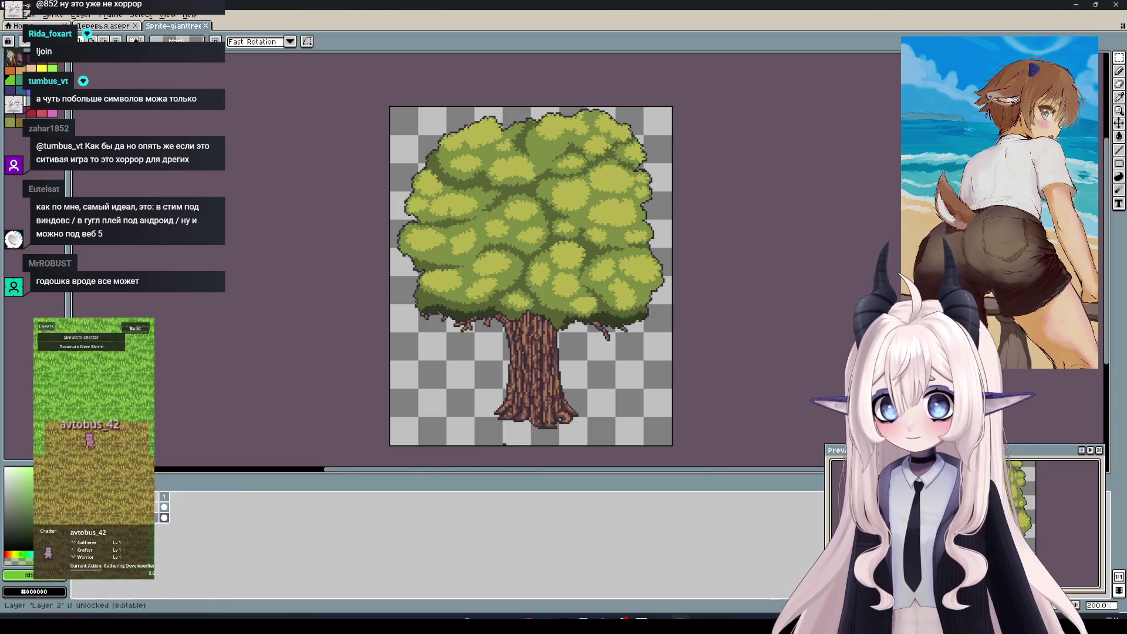
# Paste the bare tree under the canopy, drop it in place, and hide the canopy layer
pyautogui.hotkey('ctrl', 'v')
pyautogui.moveTo(604, 318); pyautogui.dragTo(566, 325)
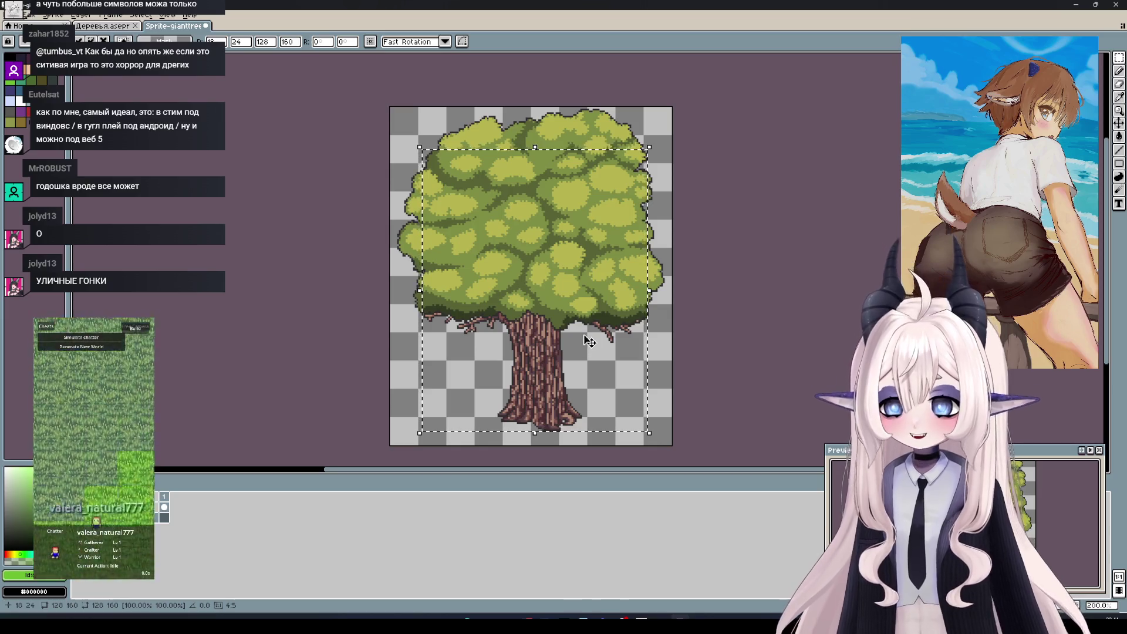
pyautogui.hotkey('ctrl', 'd')
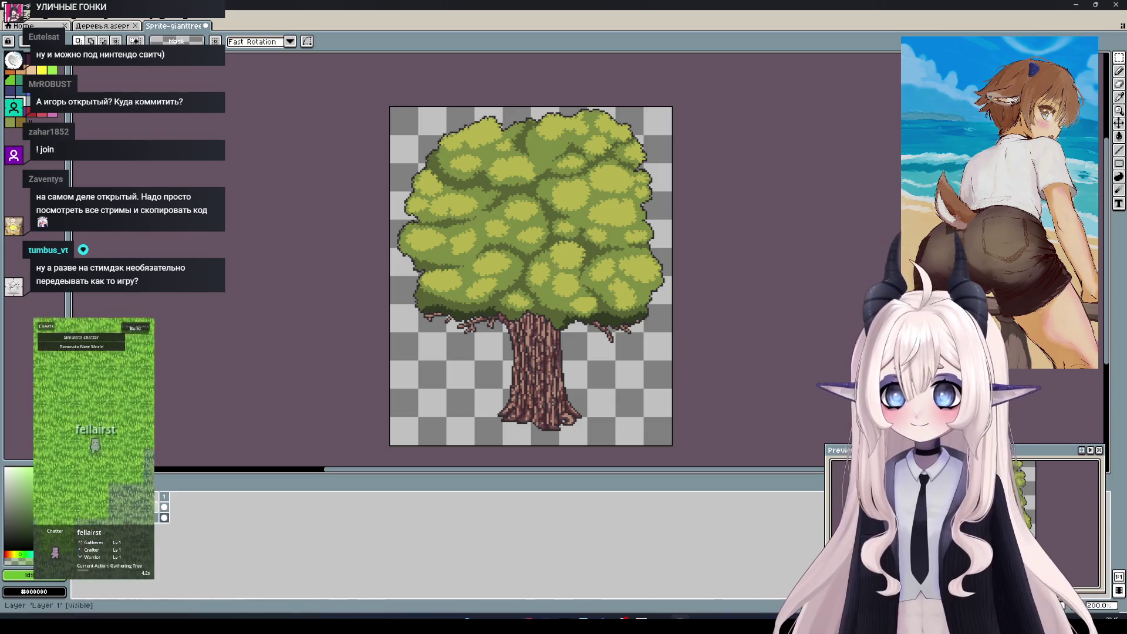
pyautogui.click(164, 507)
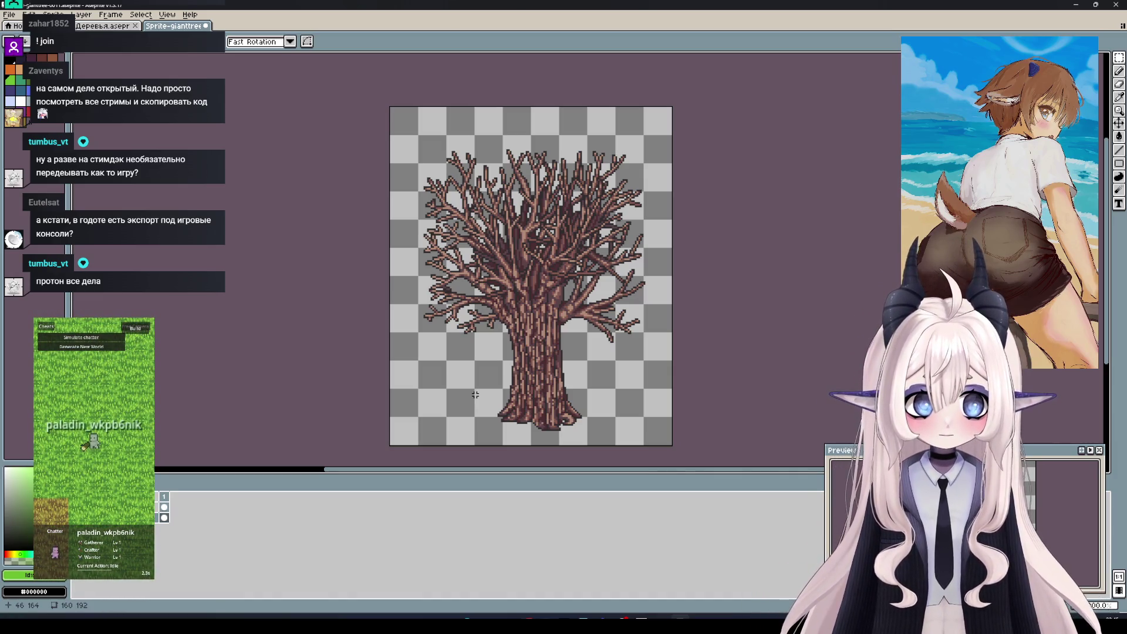
# Save the green tree, then save a canopy-only copy as Sprite-gianttree-0021
pyautogui.hotkey('ctrl', 's')
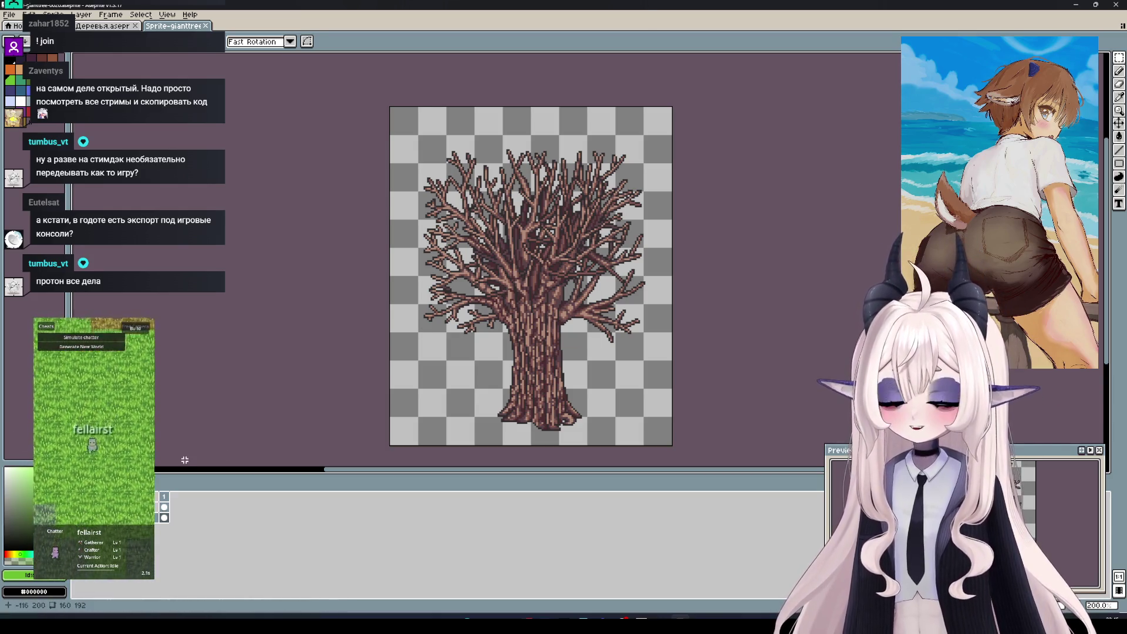
pyautogui.click(77, 507)
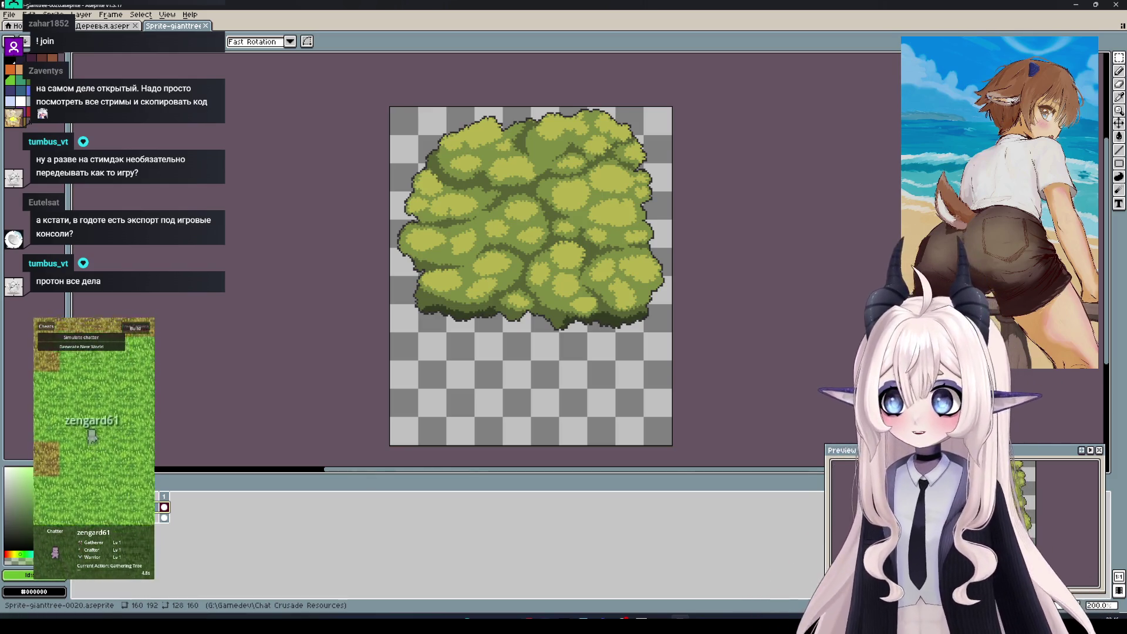
pyautogui.hotkey('ctrl', 's')
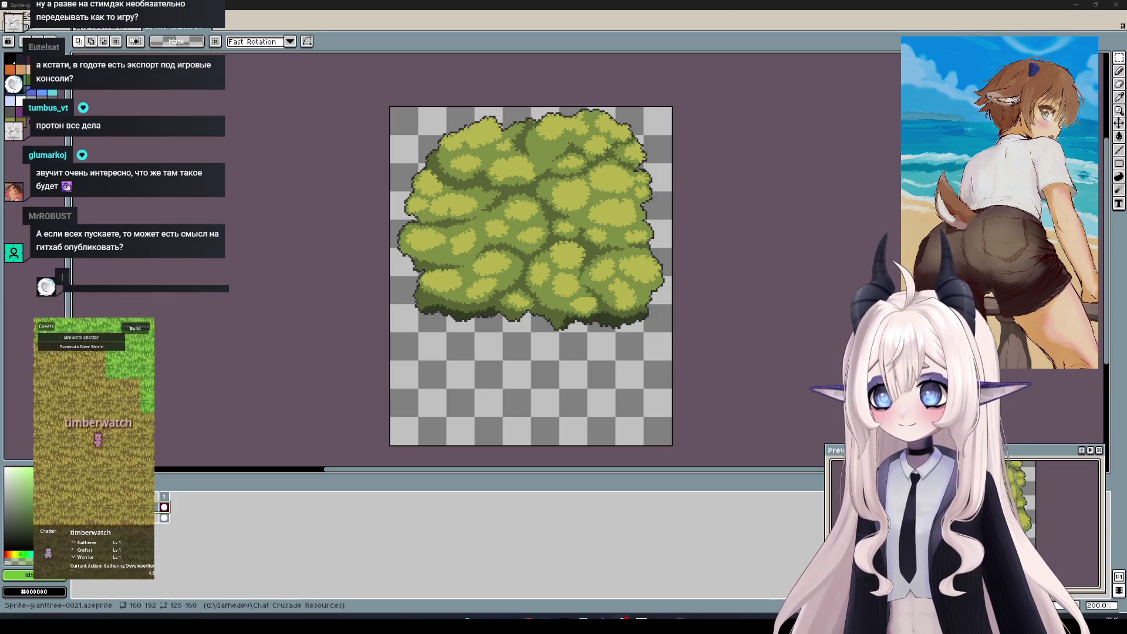
# Find and select the purple bare tree on the Деревья tree sheet
pyautogui.moveTo(356, 222)
pyautogui.mouseDown()
pyautogui.moveTo(297, 209)
pyautogui.moveTo(303, 228)
pyautogui.mouseUp()
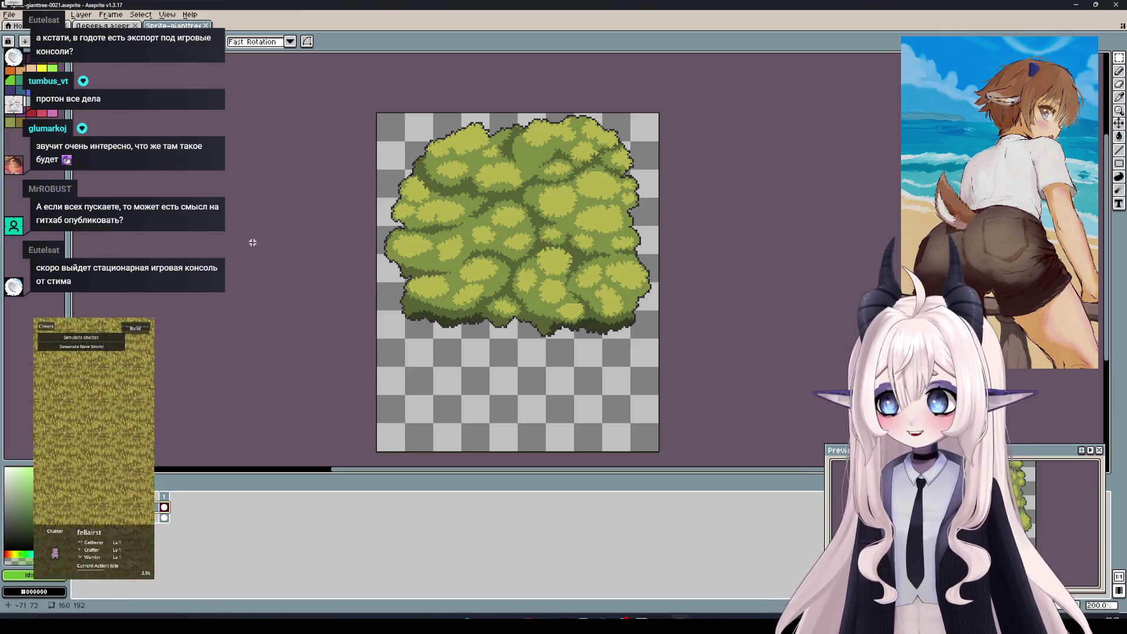
pyautogui.hotkey('ctrl', 'shift', 'Tab')
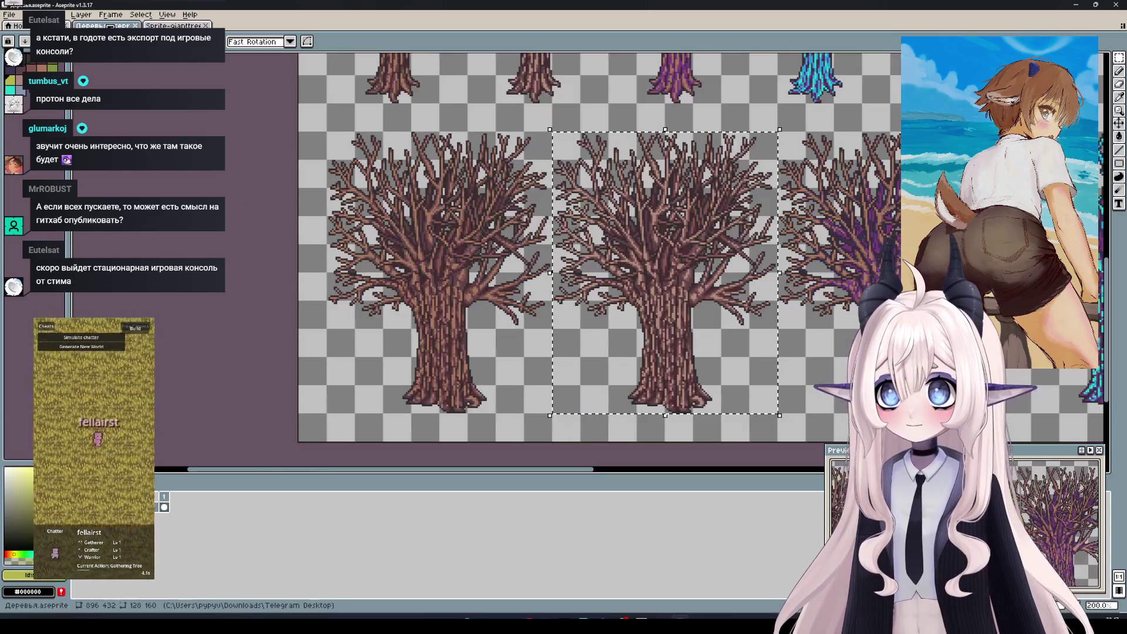
pyautogui.hscroll(4, 783, 409)
pyautogui.hscroll(1, 783, 410)
pyautogui.moveTo(783, 409); pyautogui.dragTo(567, 129)
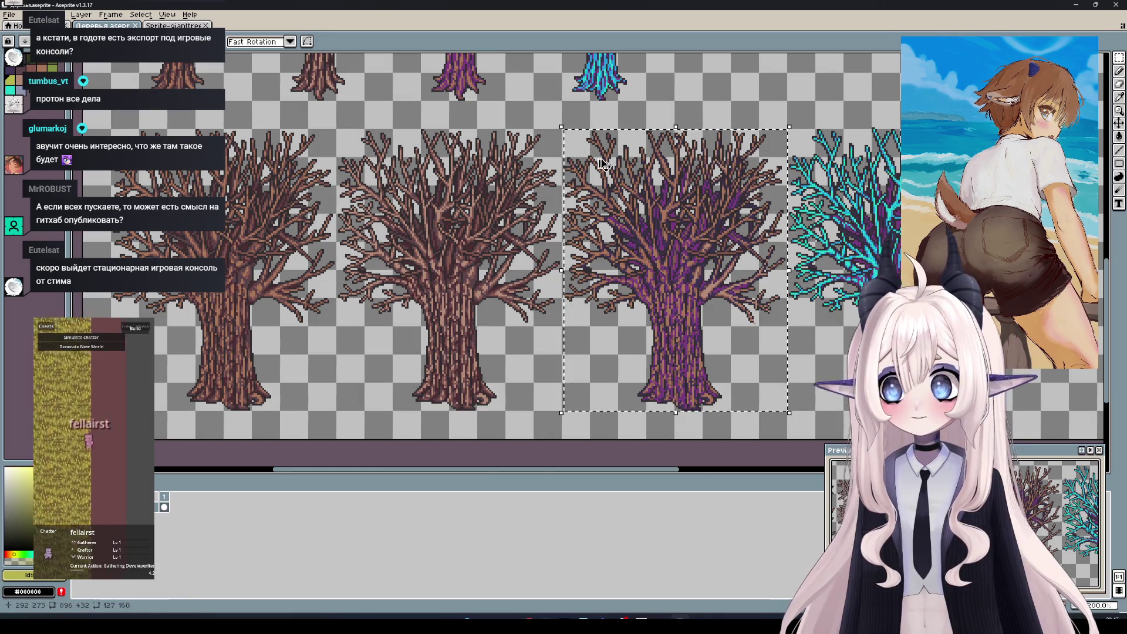
pyautogui.click(340, 307)
pyautogui.hotkey('ctrl', 'Tab')
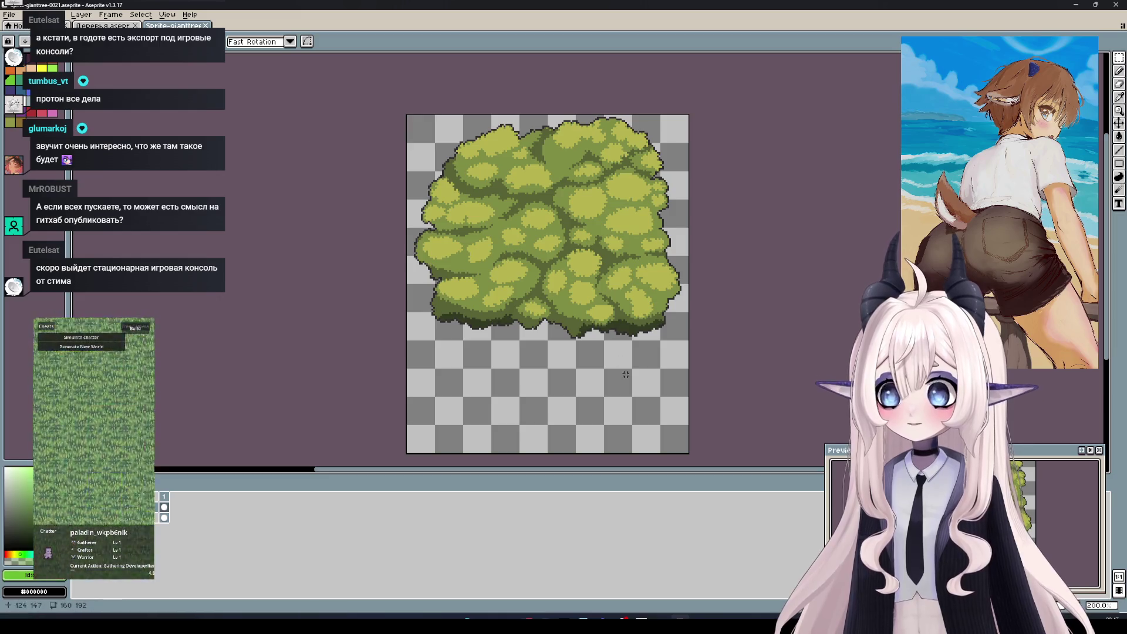
# Erase the green canopy and the old bare tree from both layers of the 0021 sprite
pyautogui.moveTo(688, 452); pyautogui.dragTo(408, 116)
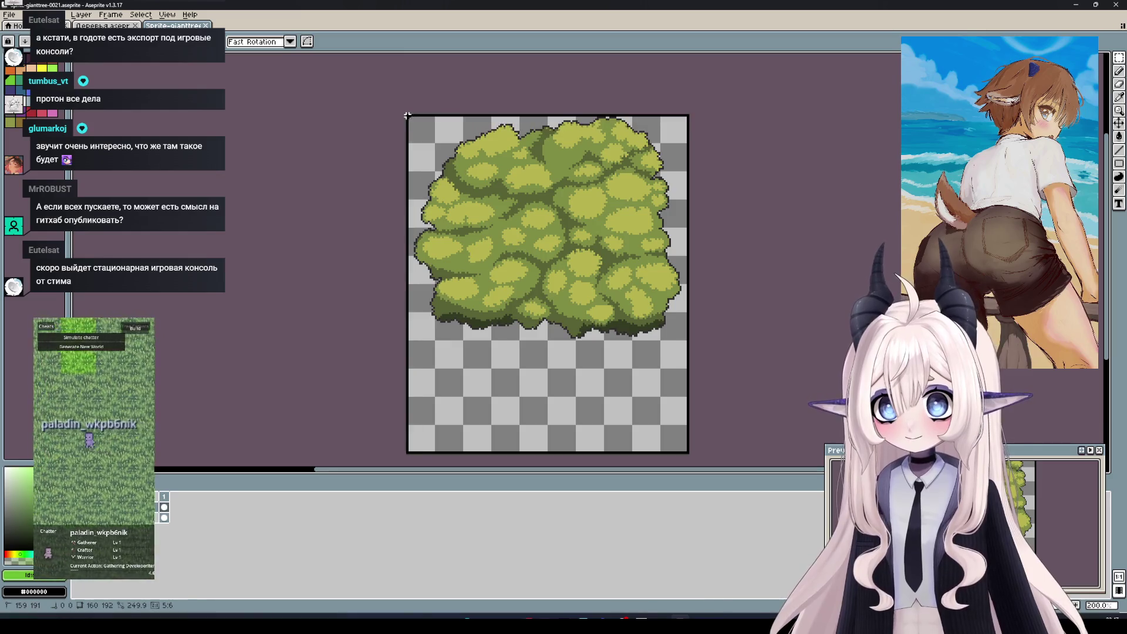
pyautogui.press('Delete')
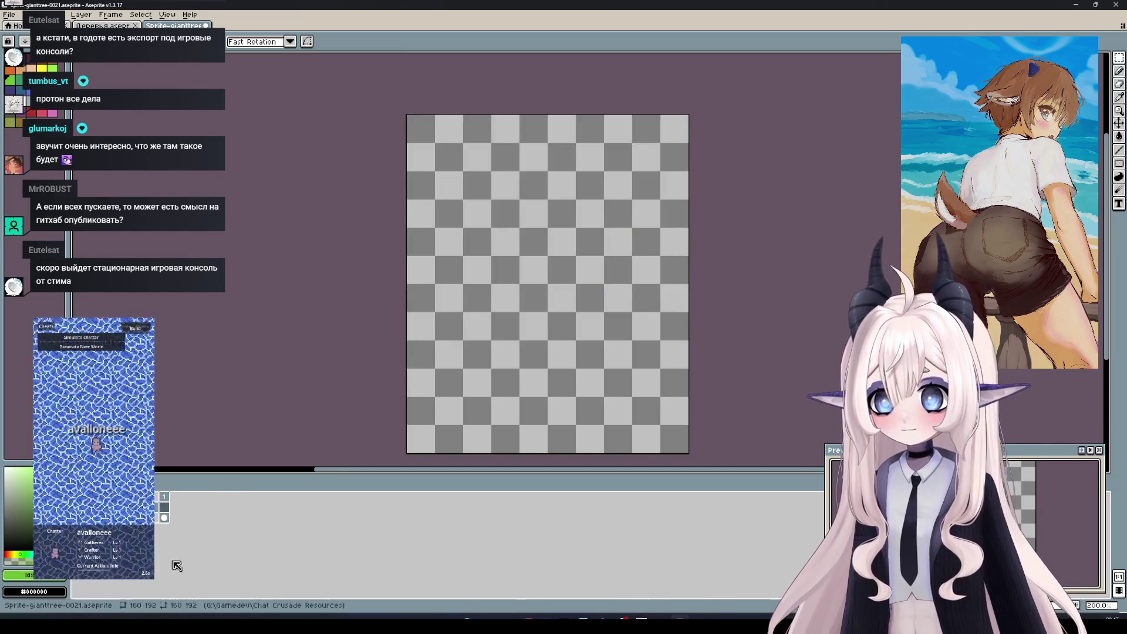
pyautogui.click(79, 518)
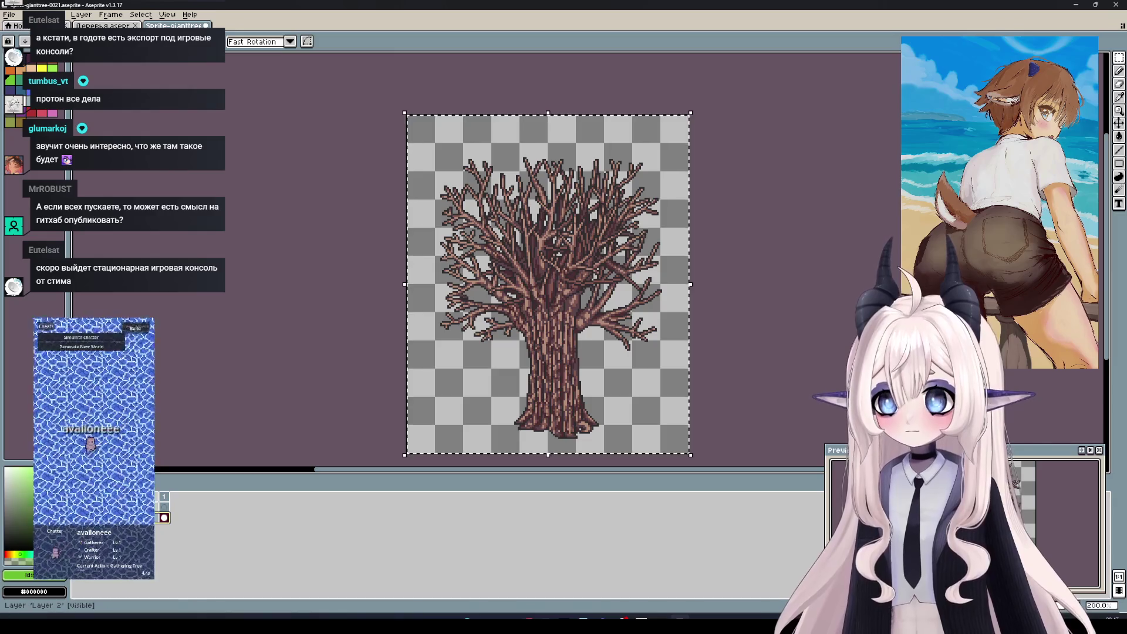
pyautogui.press('Delete')
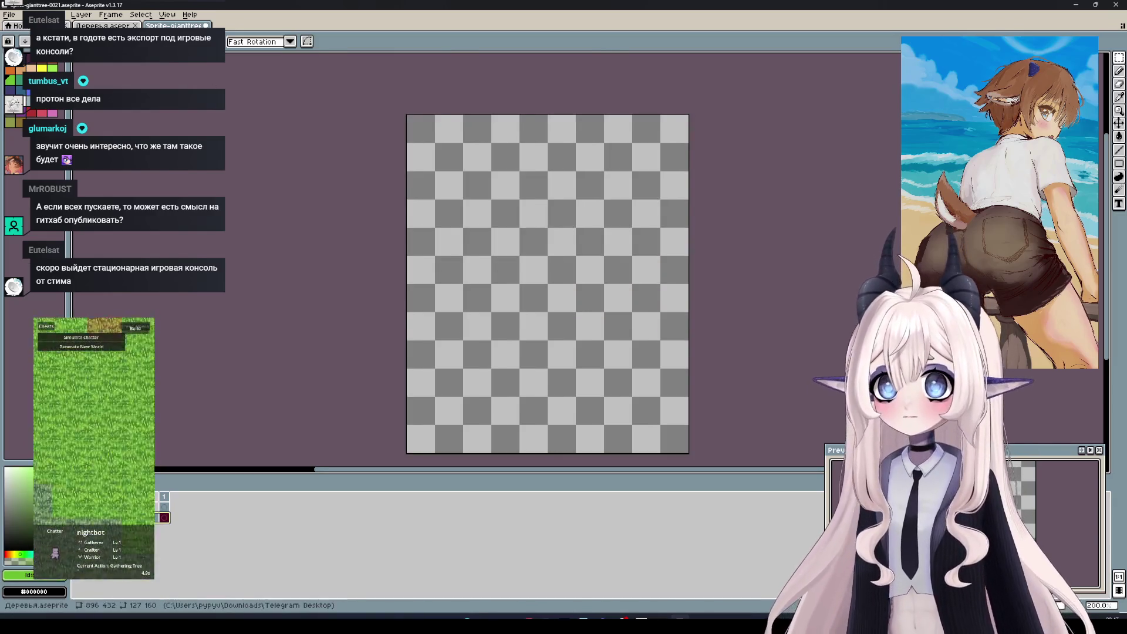
# Copy the purple bare tree from Деревья.aseprite and paste it centred on the canvas
pyautogui.click(103, 25)
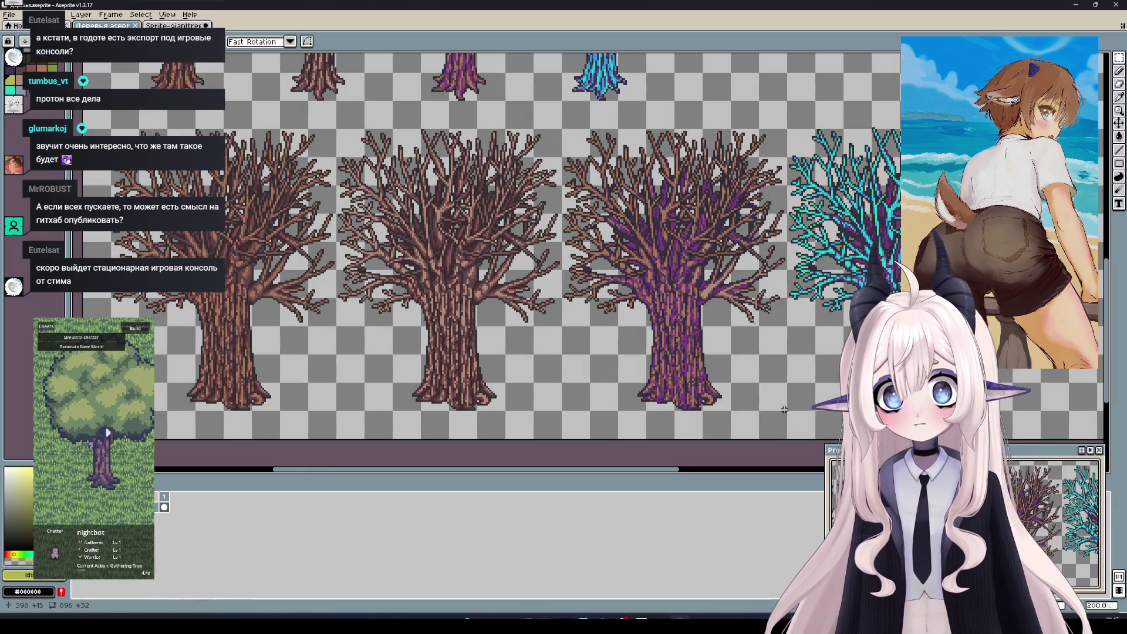
pyautogui.moveTo(786, 410); pyautogui.dragTo(562, 129)
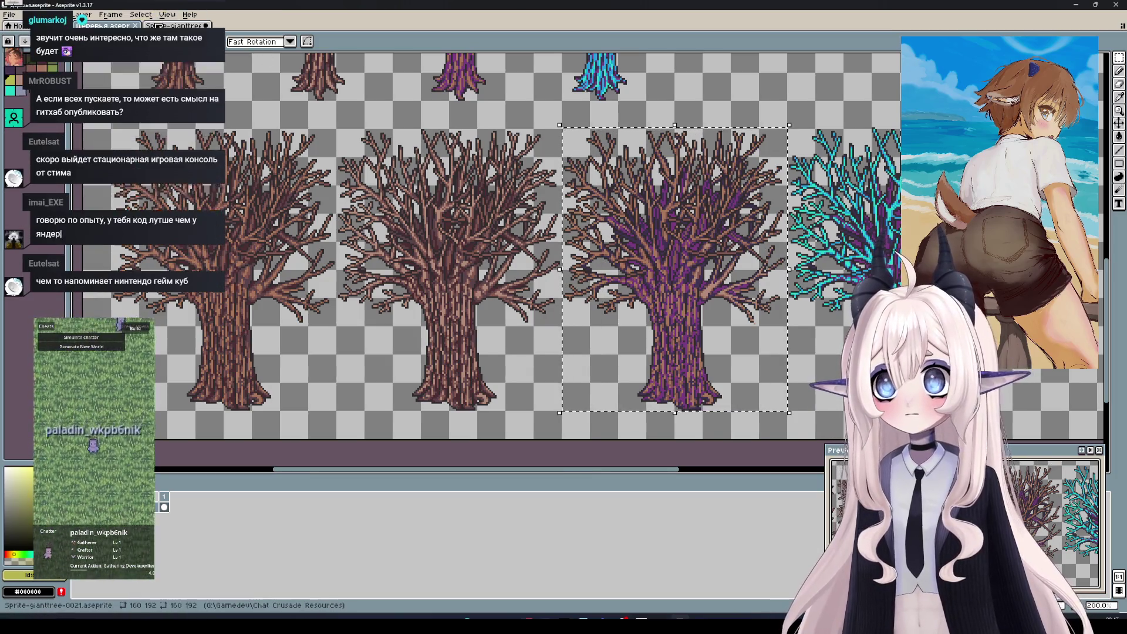
pyautogui.click(158, 26)
pyautogui.hotkey('ctrl', 'v')
pyautogui.moveTo(818, 295)
pyautogui.mouseDown()
pyautogui.moveTo(592, 289)
pyautogui.moveTo(576, 318)
pyautogui.mouseUp()
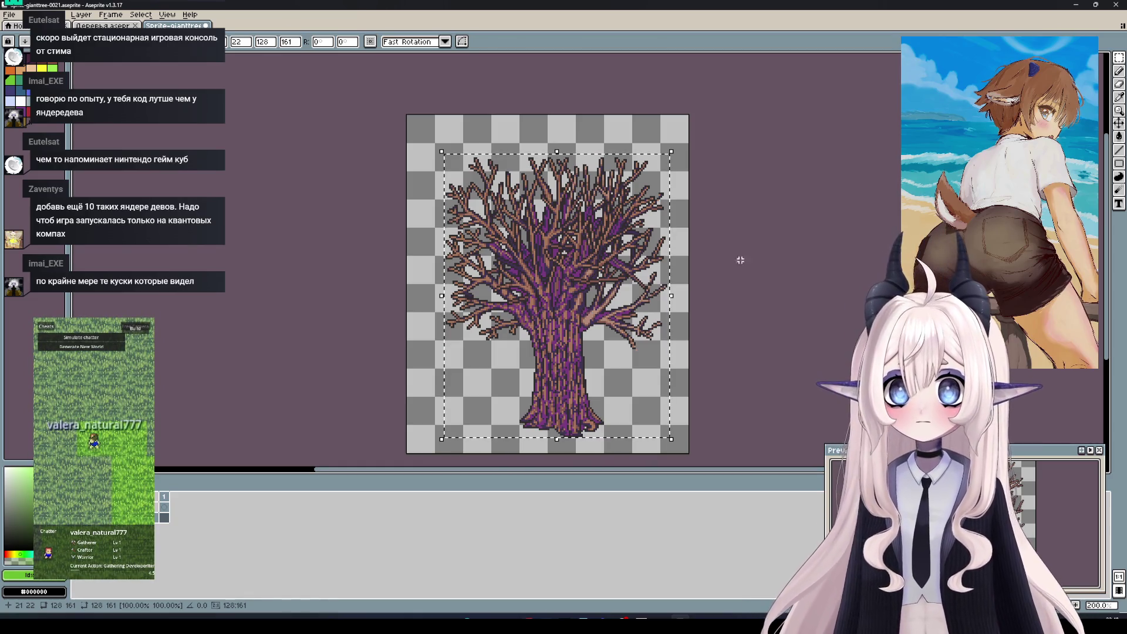
# Drop the purple tree and nudge it one pixel left and one pixel down
pyautogui.click(686, 371)
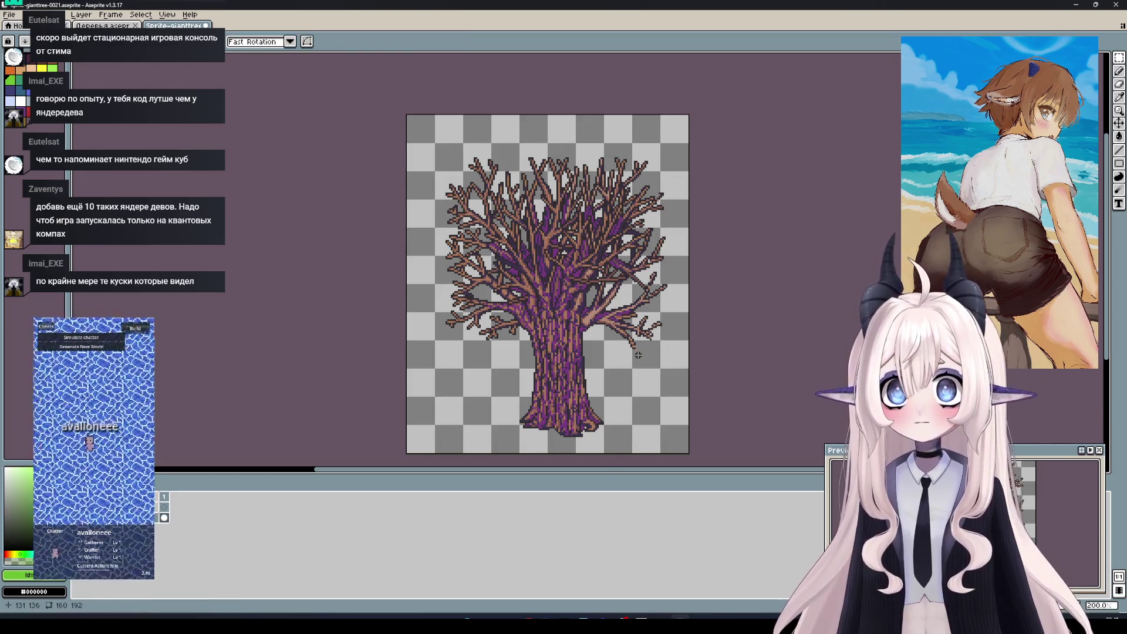
pyautogui.hotkey('ctrl', 'a')
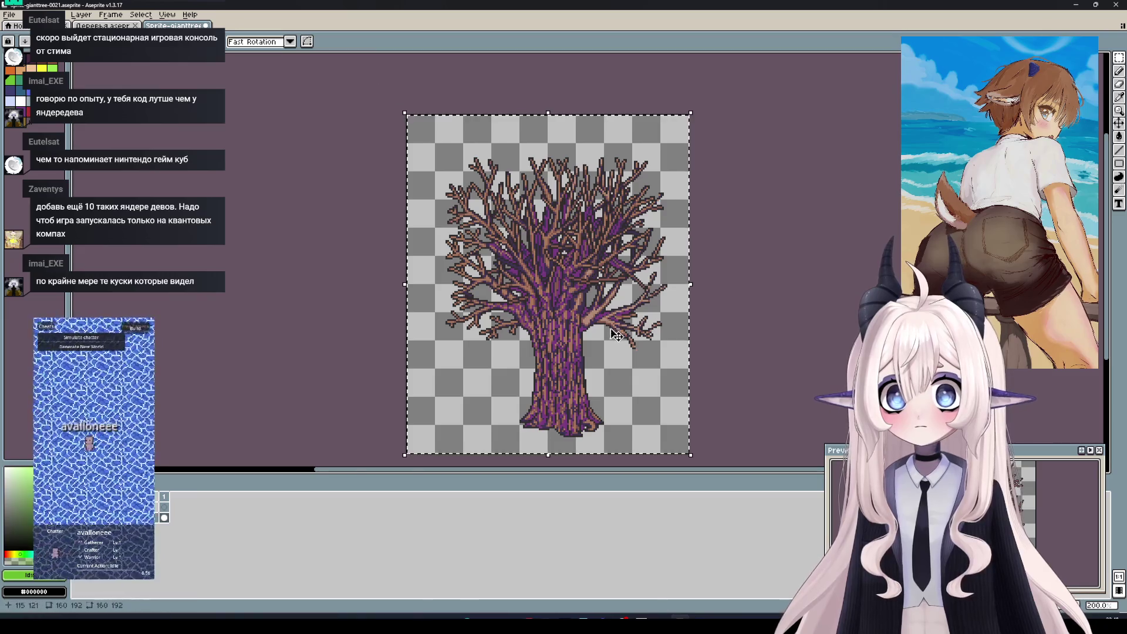
pyautogui.press('Left')
pyautogui.press('Left')
pyautogui.press('Left')
pyautogui.press('Left')
pyautogui.press('Down')
pyautogui.hotkey('ctrl', 'd')
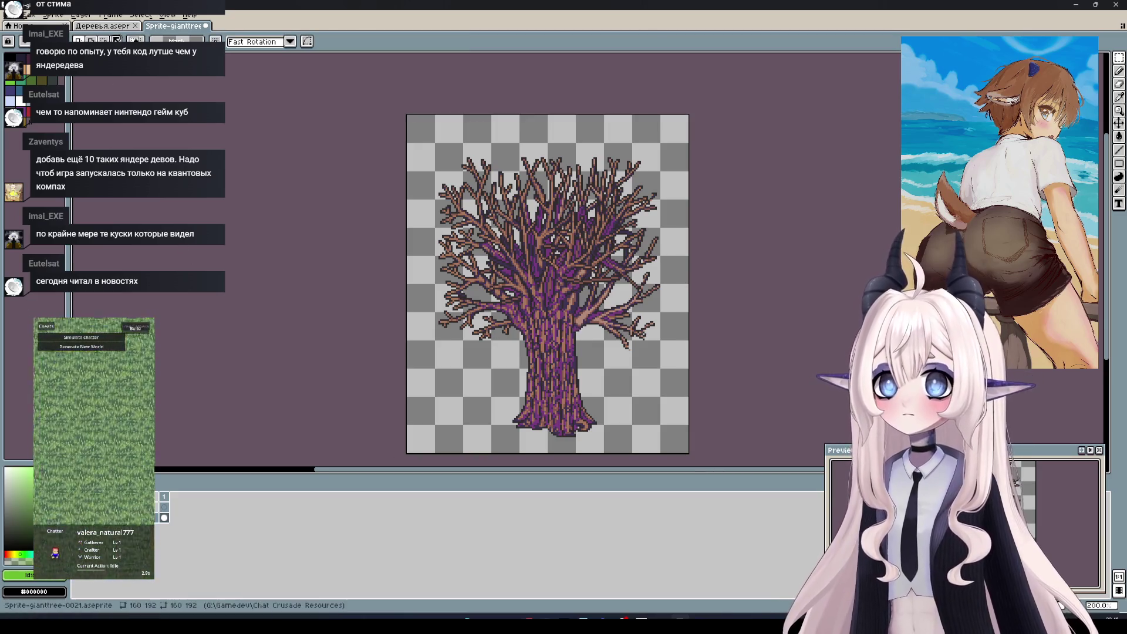
# Select the purple-and-yellow canopy on the Деревья tree sheet
pyautogui.hotkey('ctrl', 'Tab')
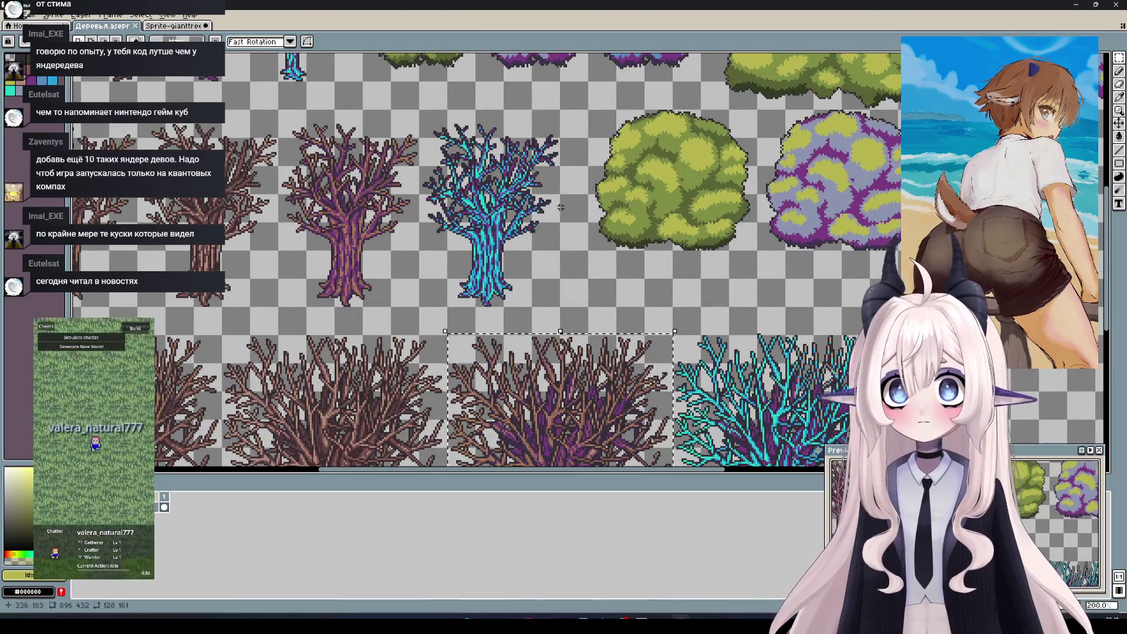
pyautogui.scroll(-4, 708, 212)
pyautogui.scroll(1, 707, 211)
pyautogui.scroll(1, 707, 211)
pyautogui.scroll(1, 708, 211)
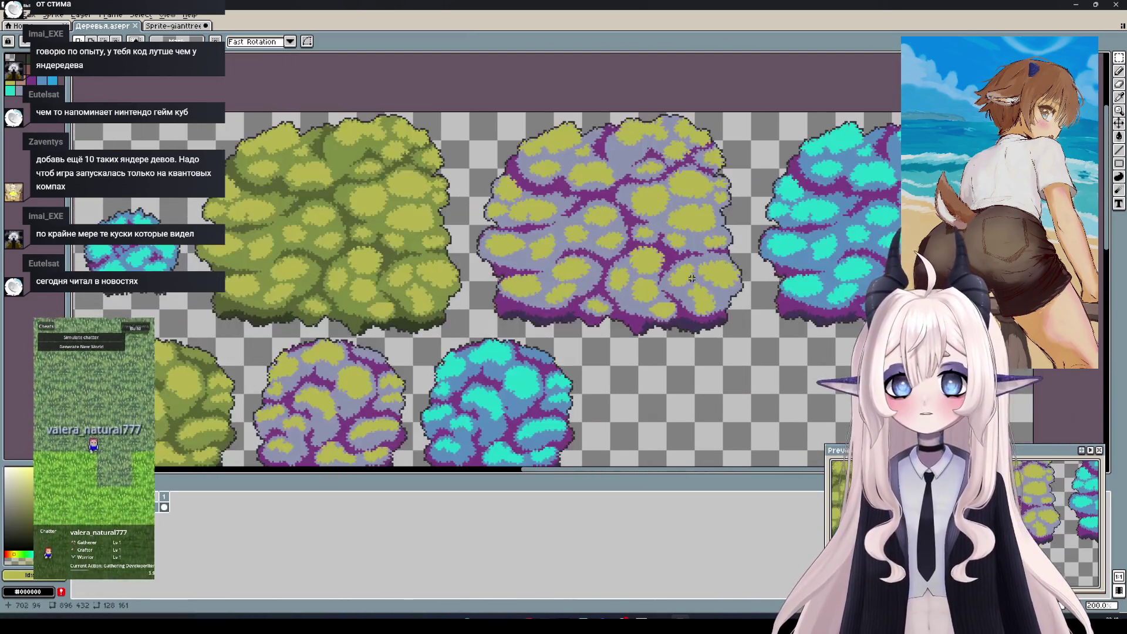
pyautogui.moveTo(749, 336); pyautogui.dragTo(468, 111)
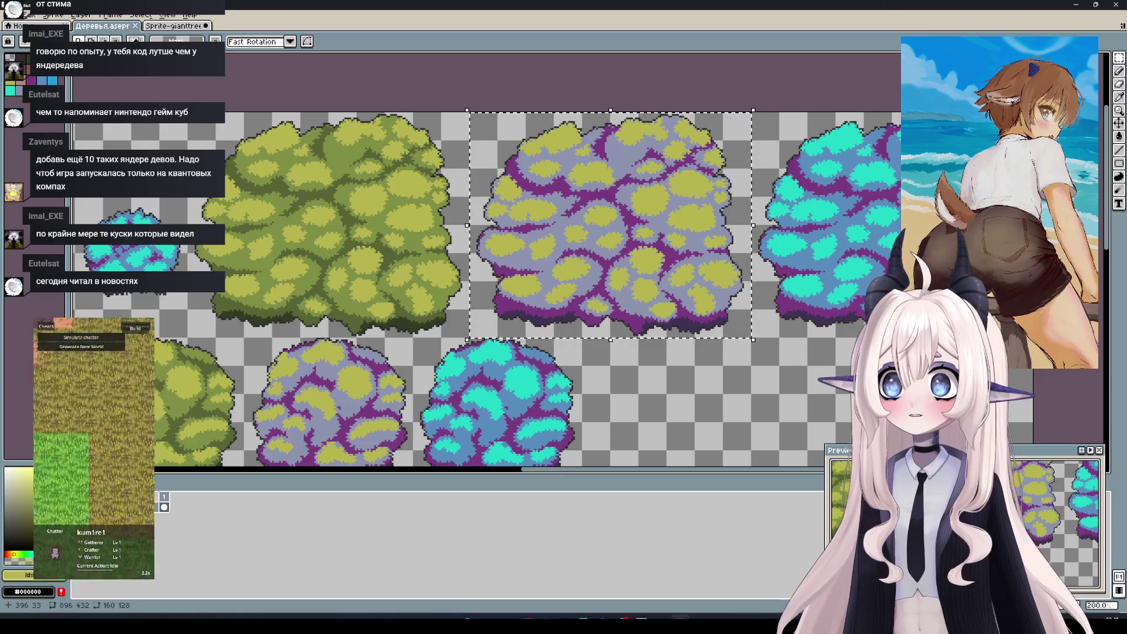
# Paste the canopy into the giant tree sprite, align it over the trunk, then undo
pyautogui.click(174, 26)
pyautogui.hotkey('ctrl', 'v')
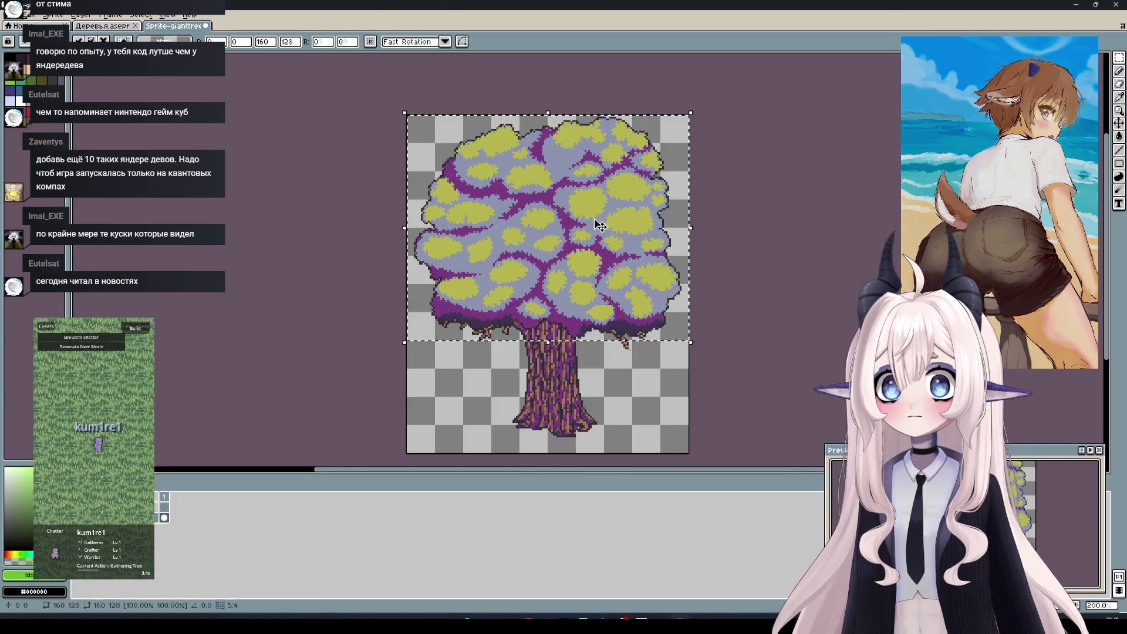
pyautogui.moveTo(589, 249); pyautogui.dragTo(590, 250)
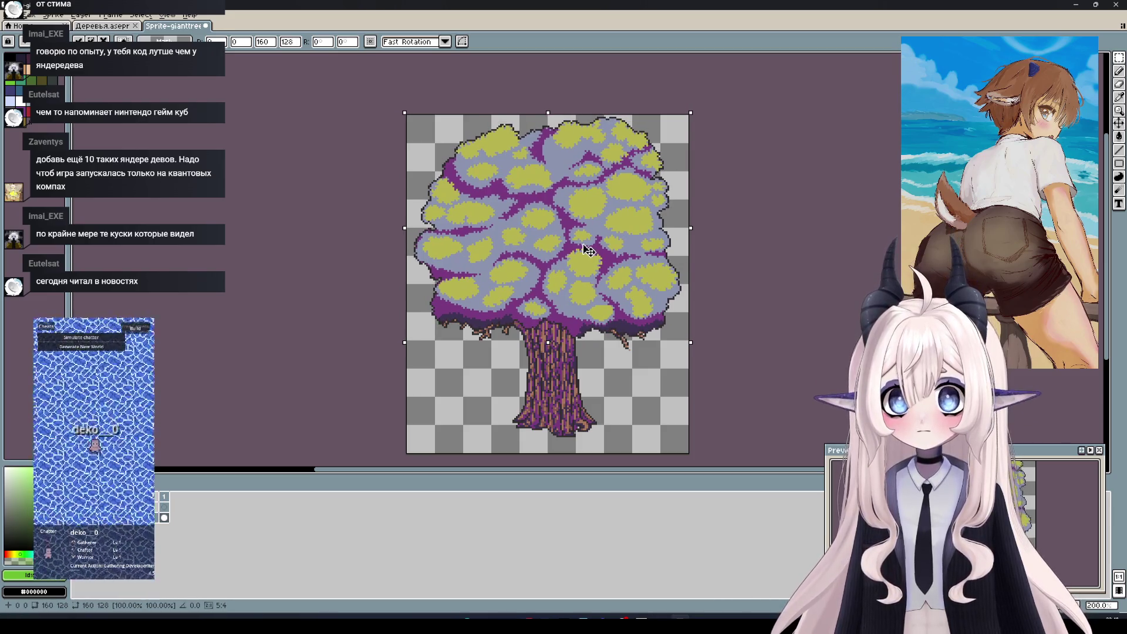
pyautogui.moveTo(591, 250); pyautogui.dragTo(587, 251)
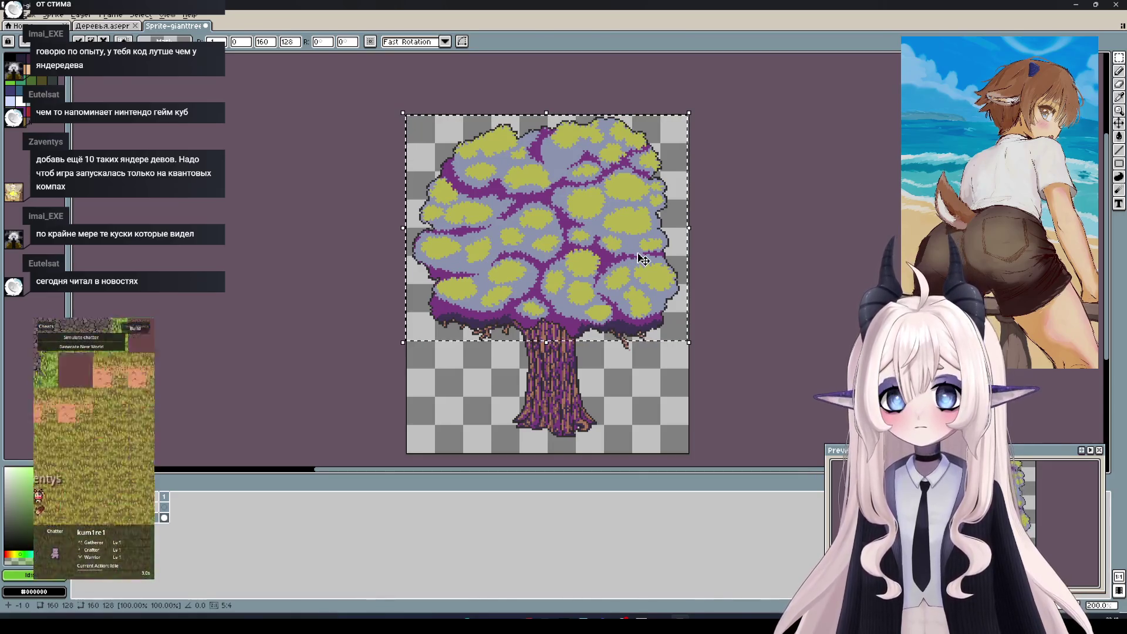
pyautogui.press('Right')
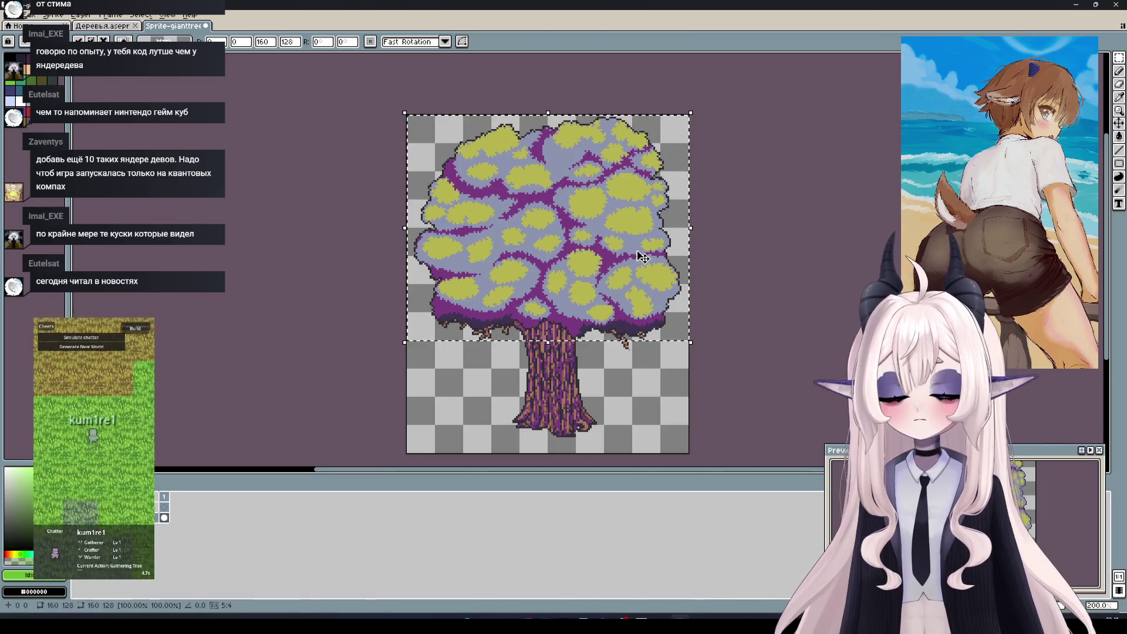
pyautogui.hotkey('ctrl', 'd')
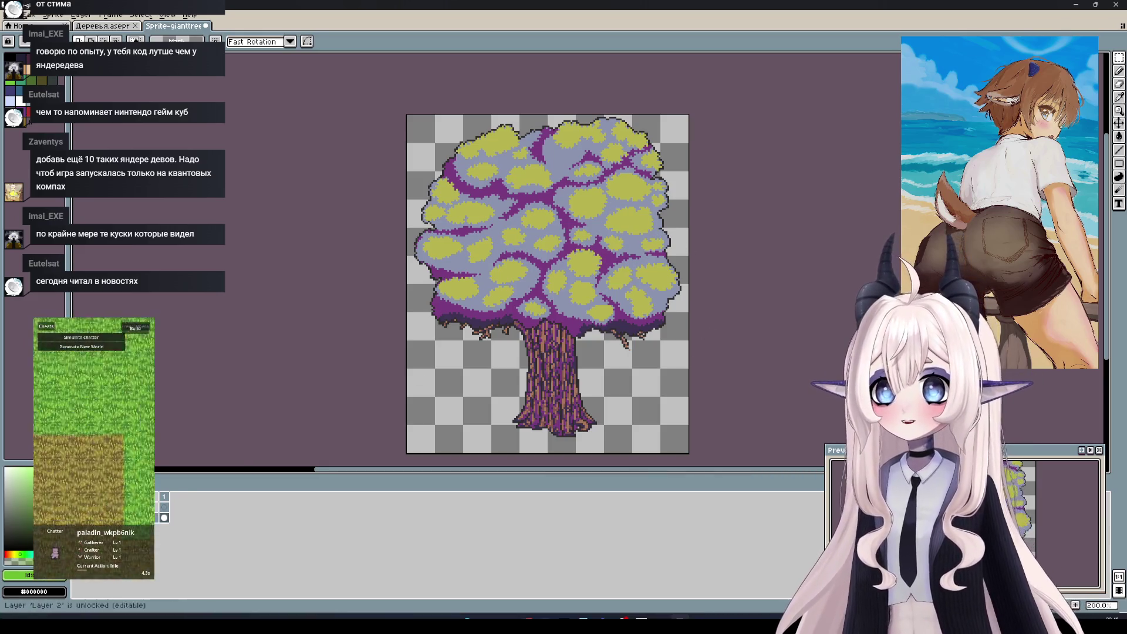
pyautogui.hotkey('ctrl', 'z')
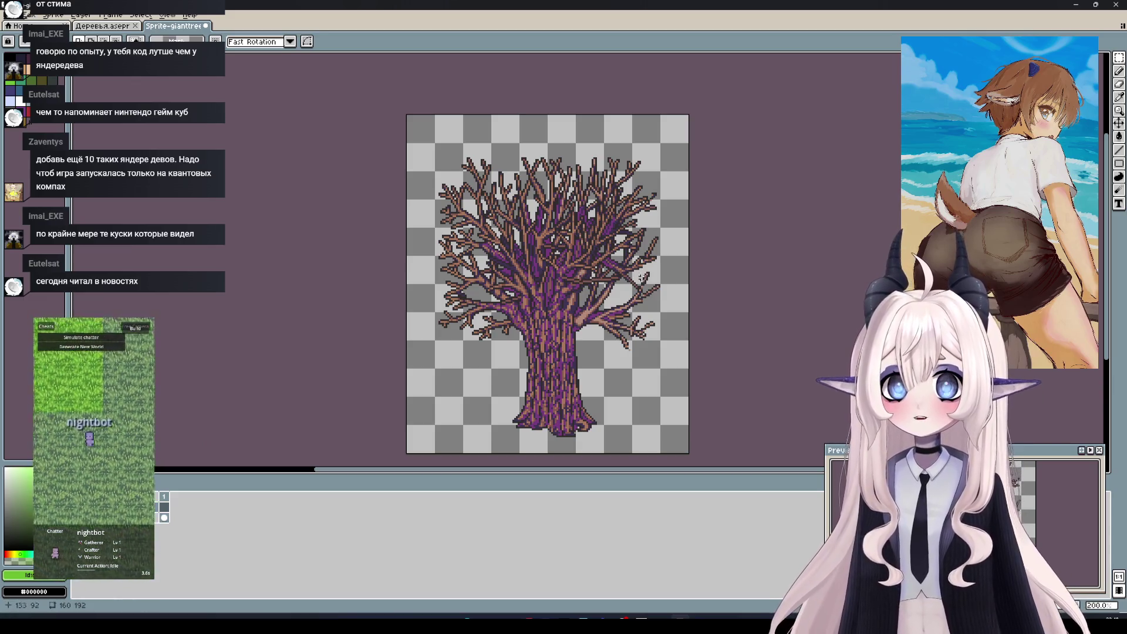
# Switch back and forth between the Деревья sheet and the giant tree sprite
pyautogui.click(102, 26)
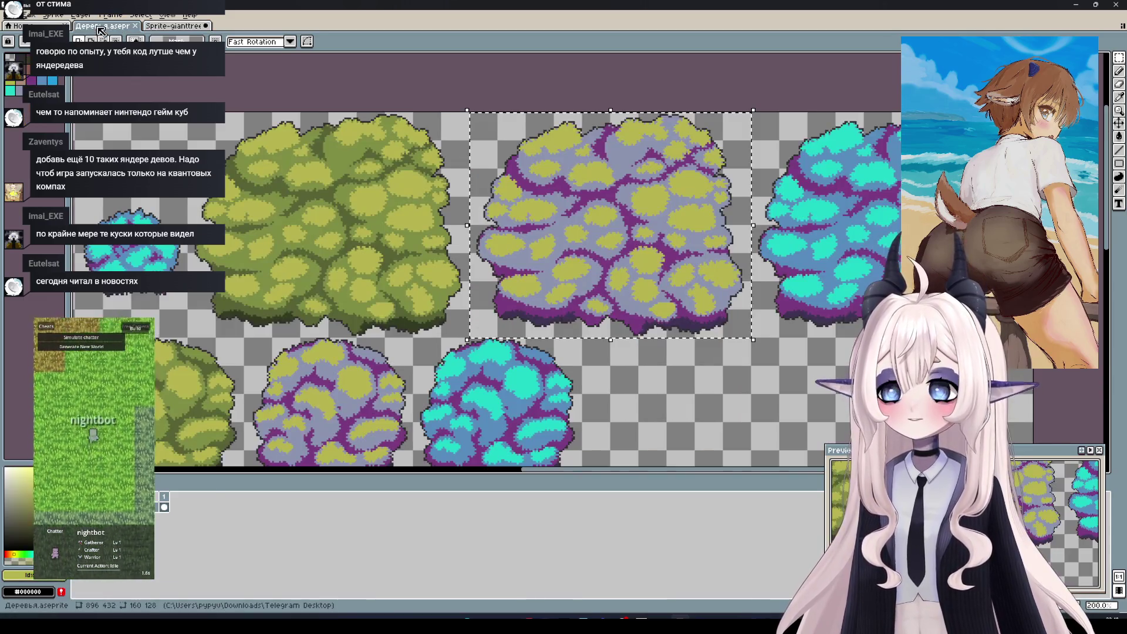
pyautogui.hotkey('ctrl', 'Tab')
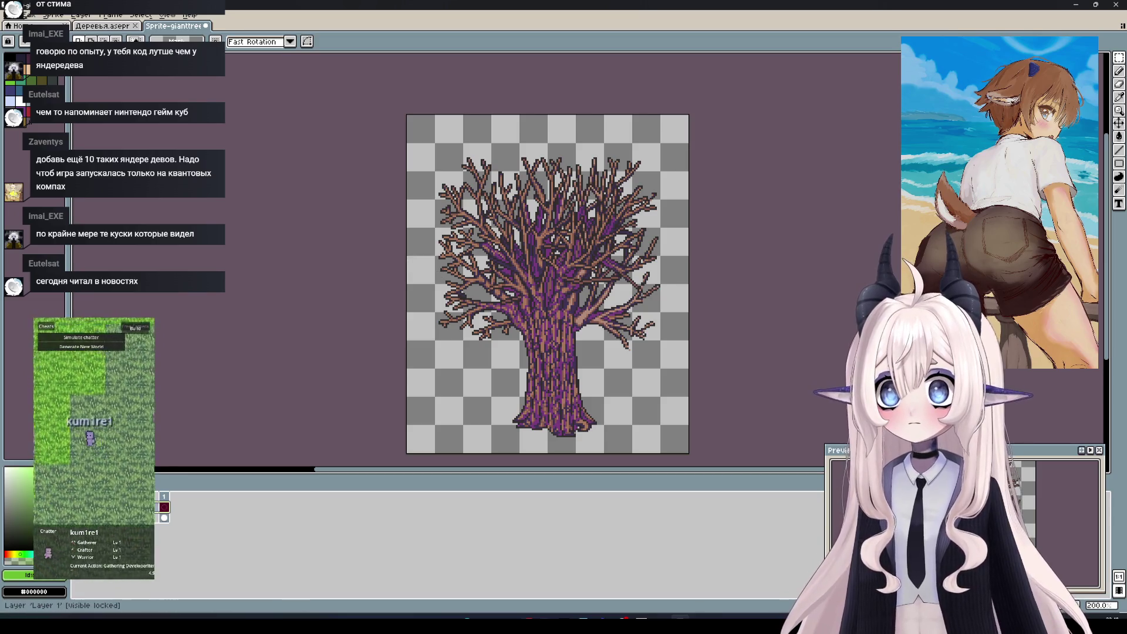
pyautogui.hotkey('ctrl', 'Tab')
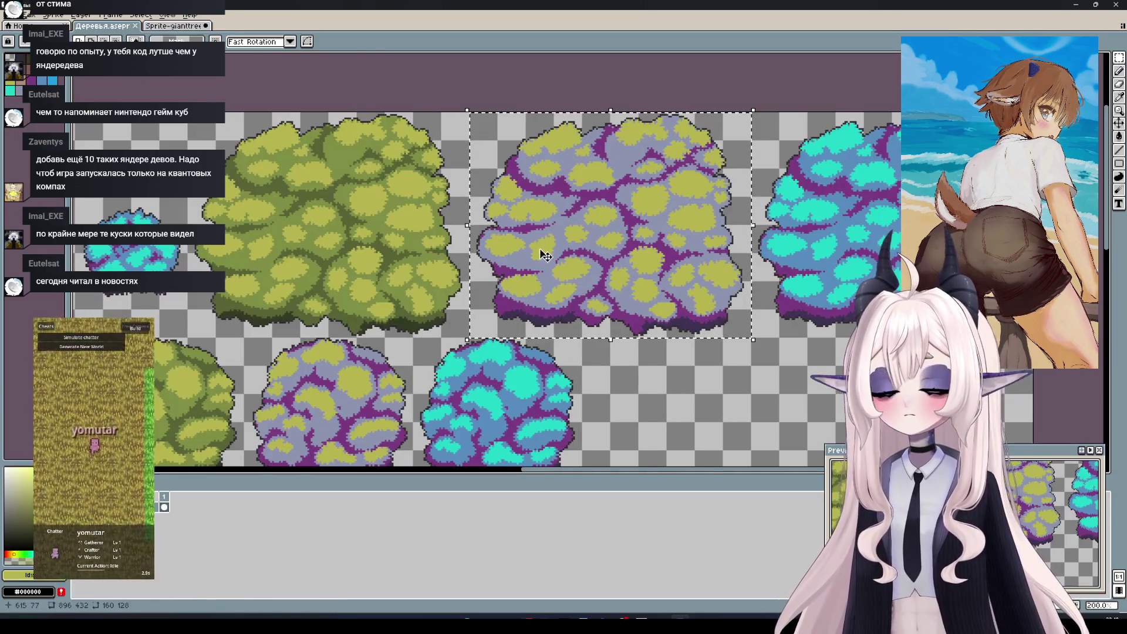
pyautogui.hotkey('ctrl', 'Tab')
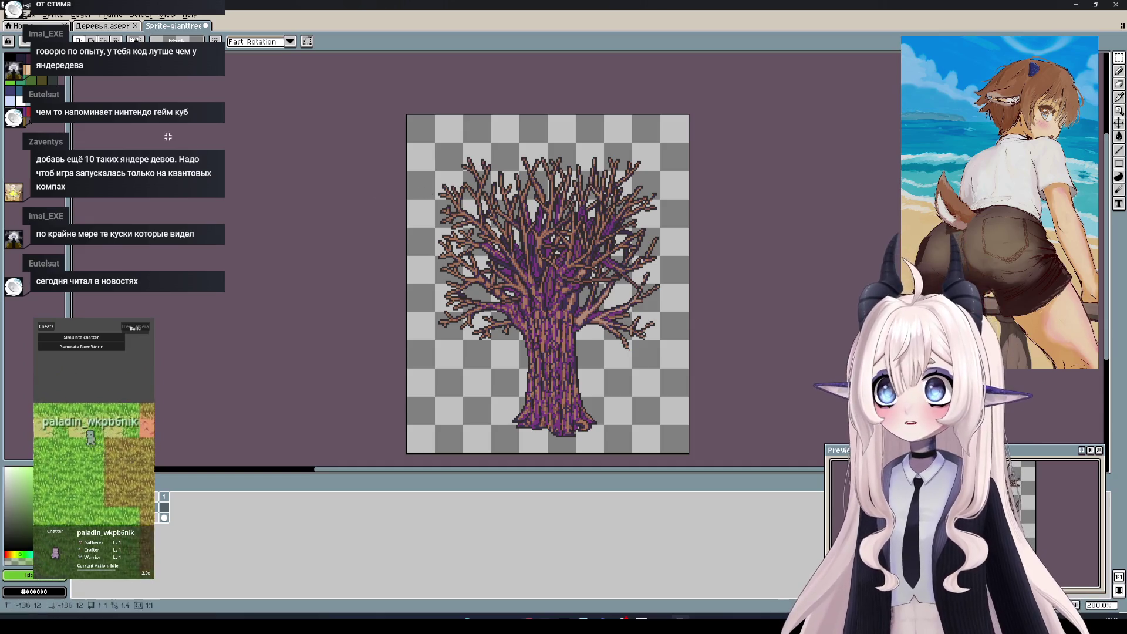
# Paste the canopy as a new layer via Edit > Paste Special, then undo it
pyautogui.click(25, 14)
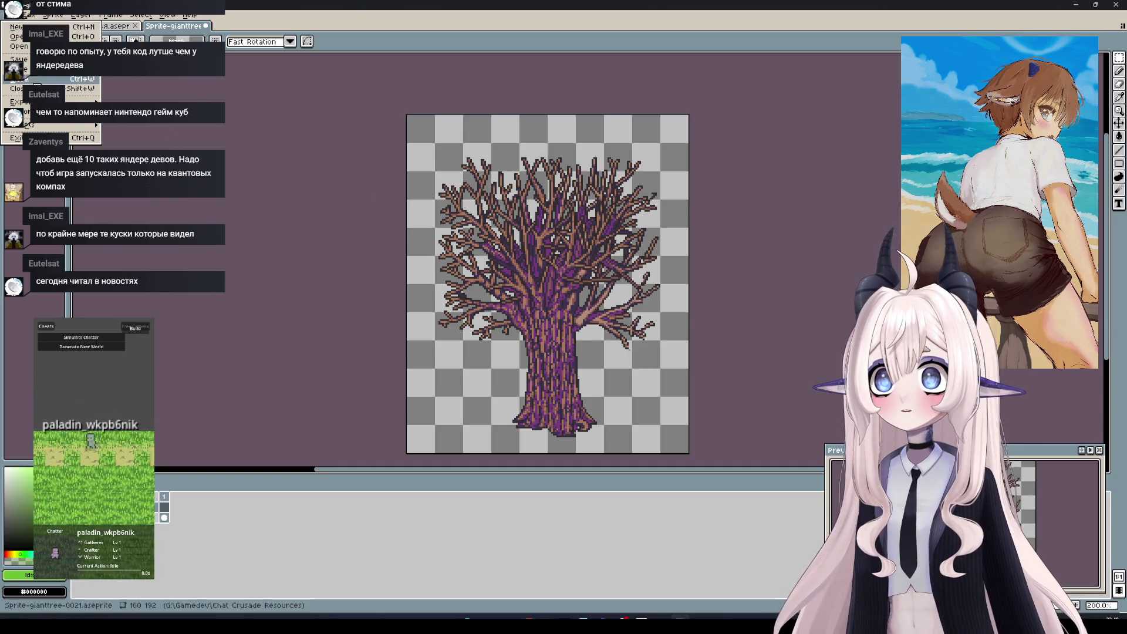
pyautogui.moveTo(30, 15)
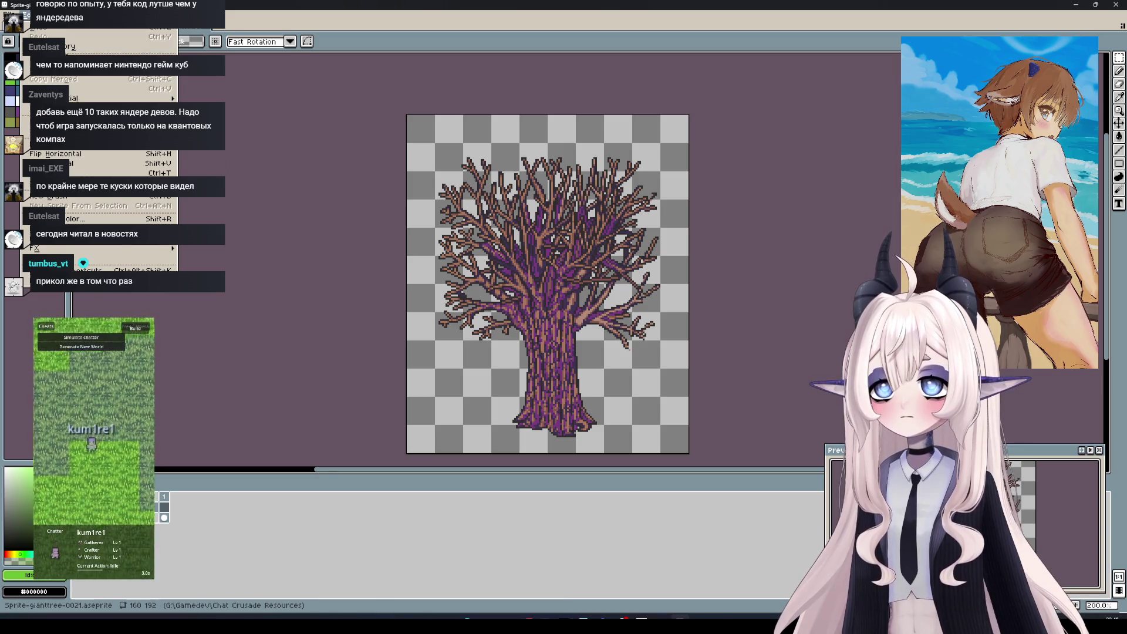
pyautogui.moveTo(88, 98)
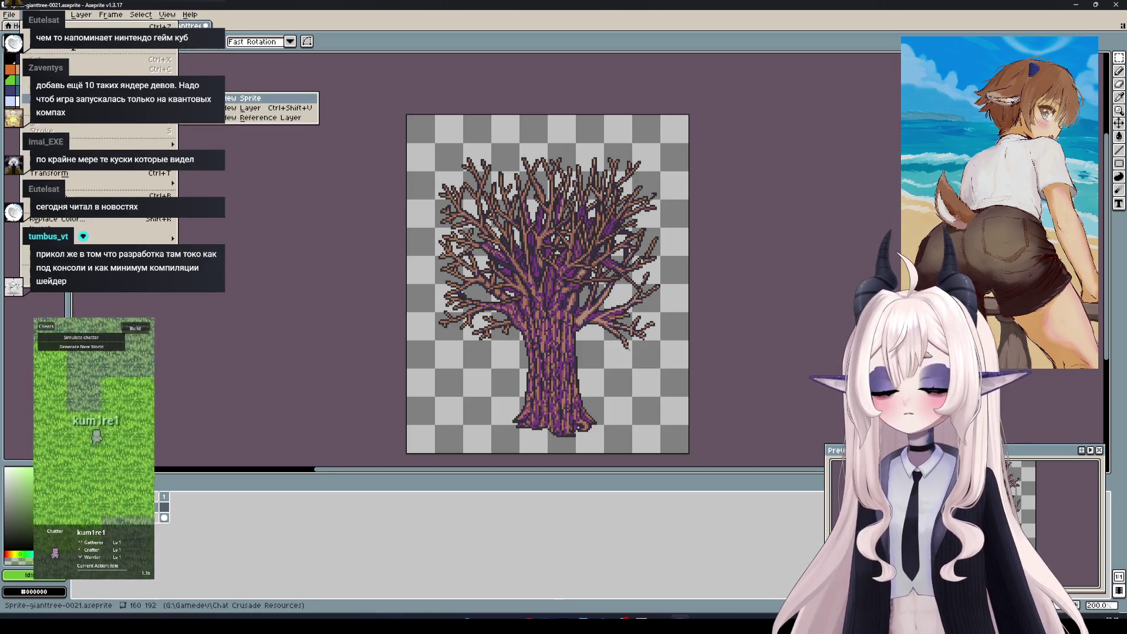
pyautogui.click(246, 108)
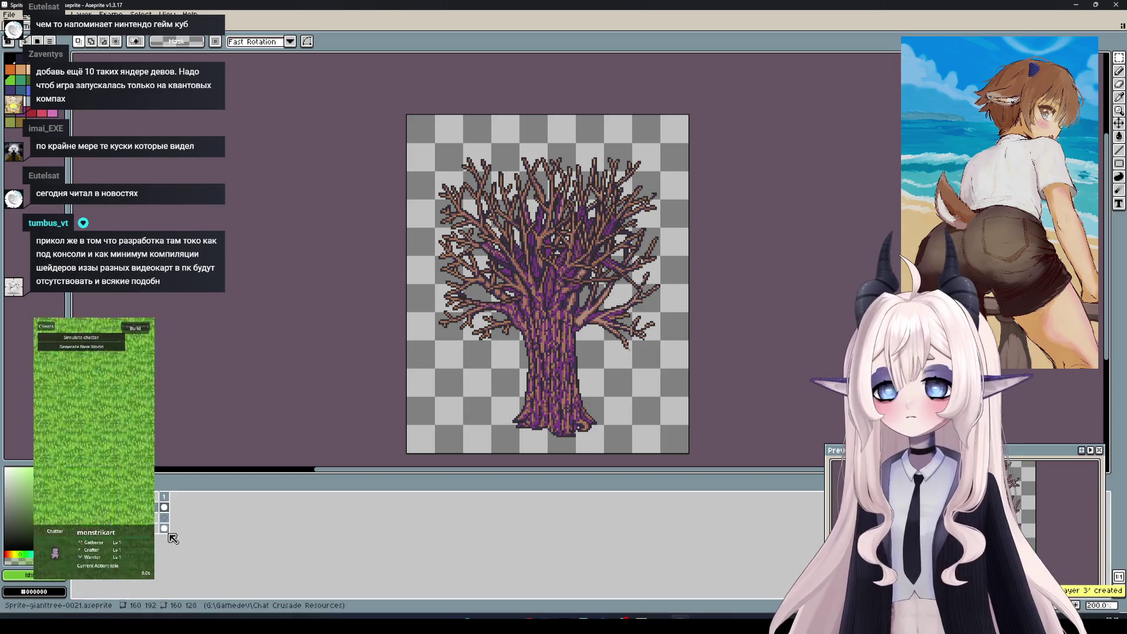
pyautogui.hotkey('ctrl', 'z')
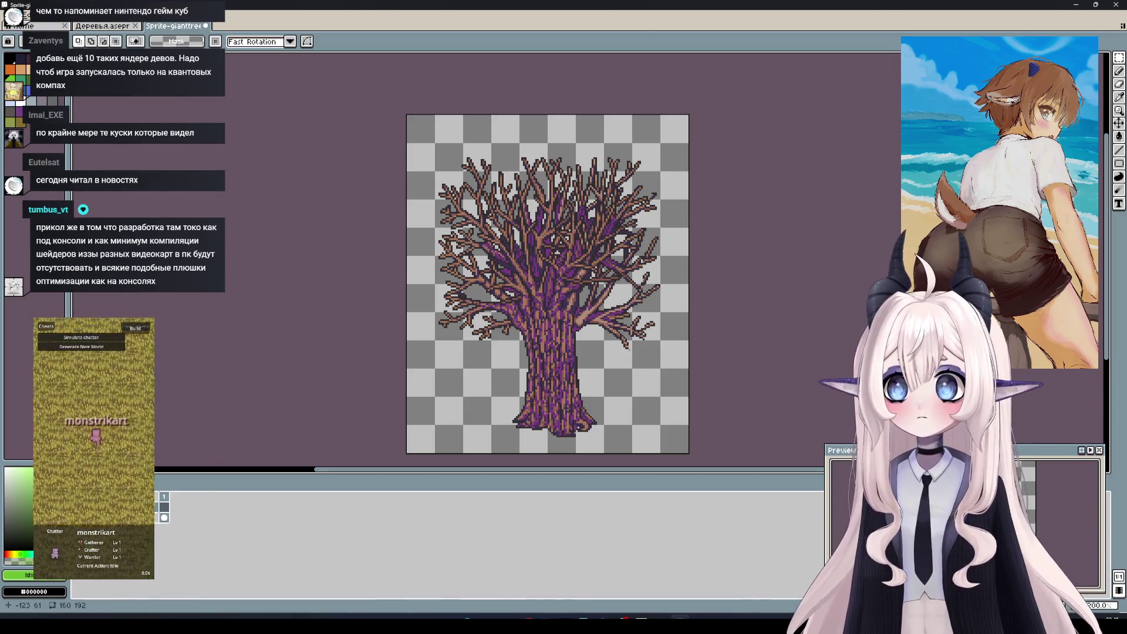
pyautogui.hotkey('ctrl', 'shift', 'Tab')
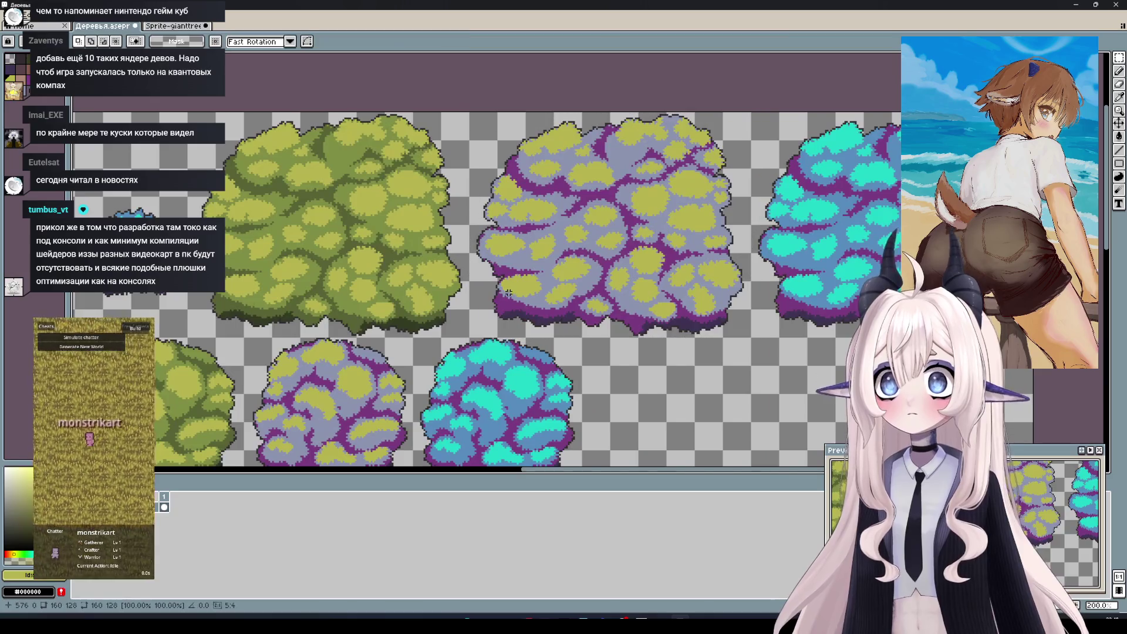
# Marquee-select the purple-and-yellow canopy in Деревья.aseprite and return to Sprite-gianttree-0021
pyautogui.scroll(-2, 554, 292)
pyautogui.scroll(2, 555, 292)
pyautogui.scroll(1, 554, 292)
pyautogui.scroll(-1, 616, 350)
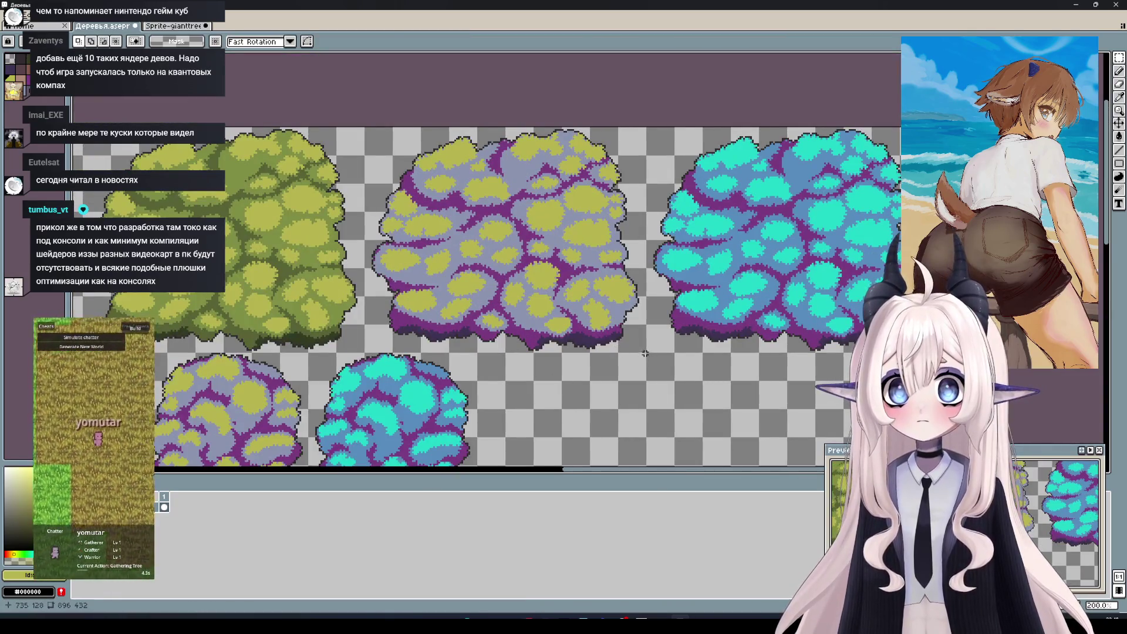
pyautogui.moveTo(645, 350); pyautogui.dragTo(363, 123)
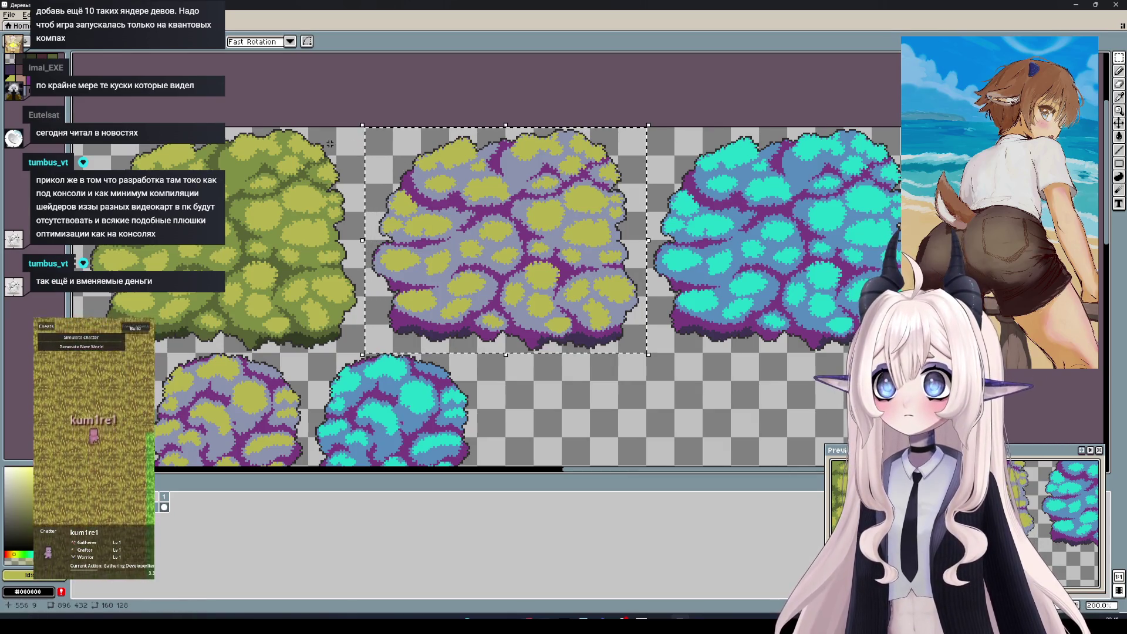
pyautogui.click(220, 26)
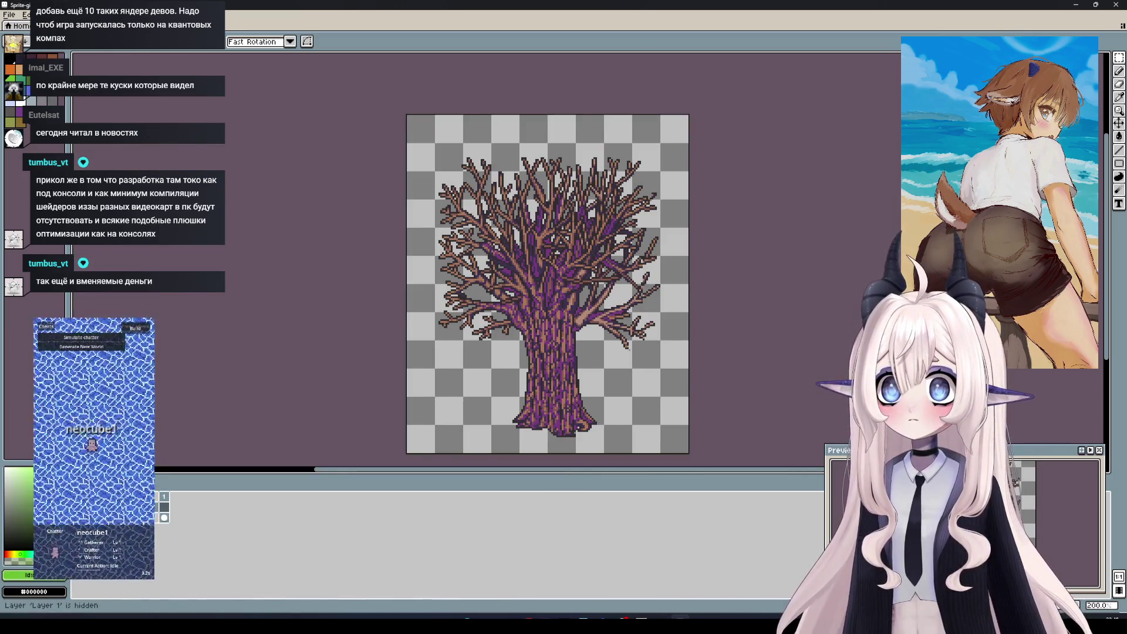
# Inspect Cel Properties: the lower trunk cel is at 100% opacity, the upper cel at 0%
pyautogui.doubleClick(167, 510)
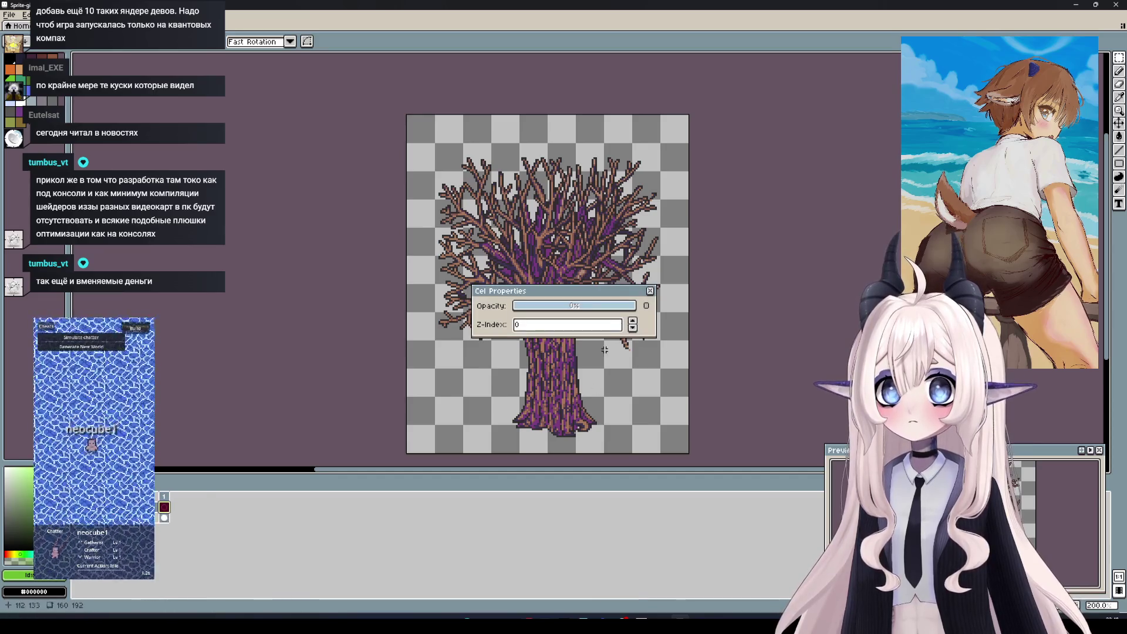
pyautogui.click(650, 291)
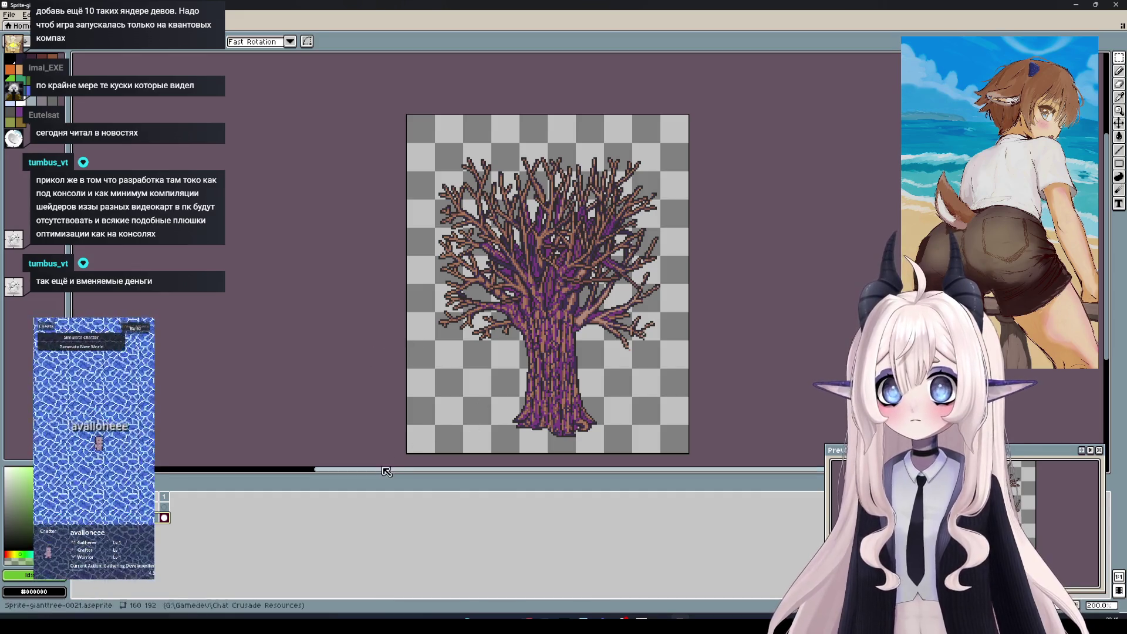
pyautogui.hscroll(2, 364, 361)
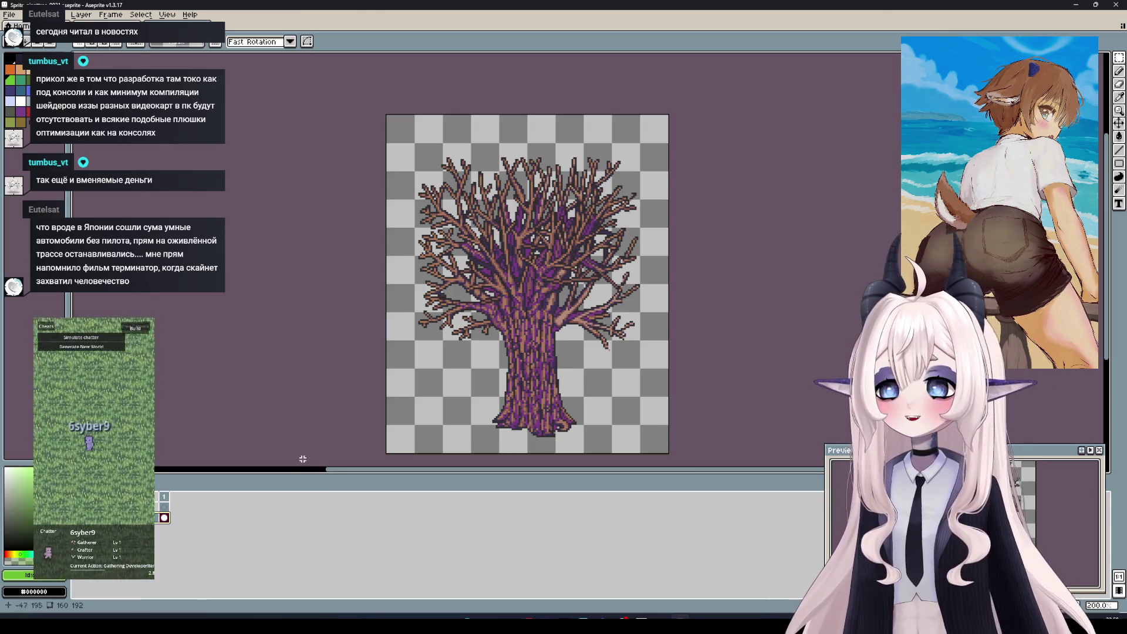
pyautogui.click(165, 508)
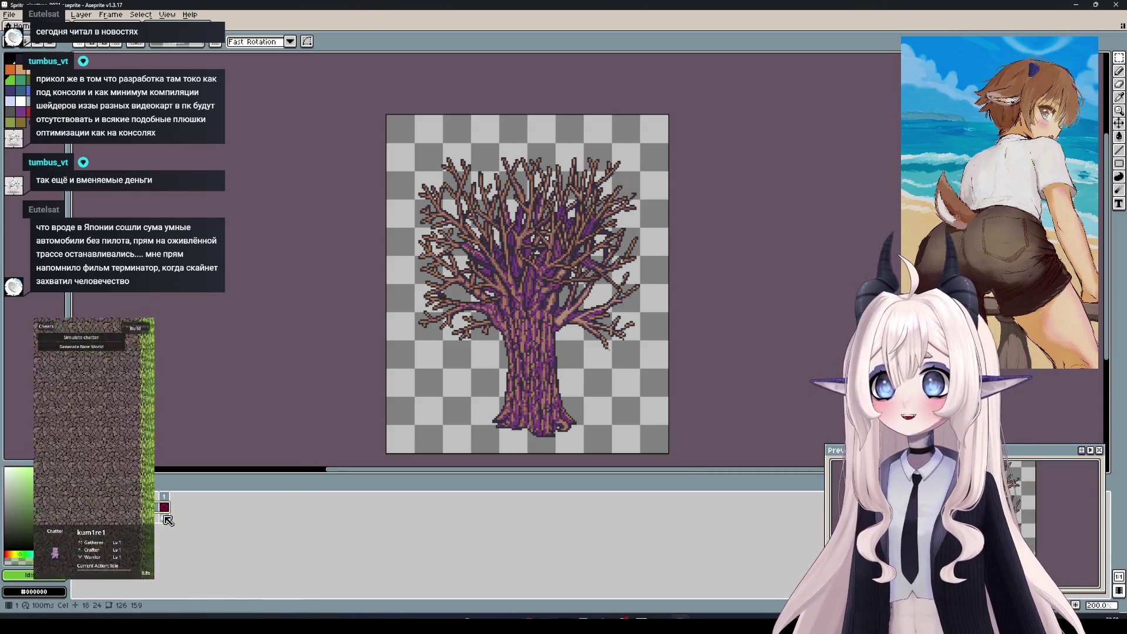
pyautogui.doubleClick(164, 517)
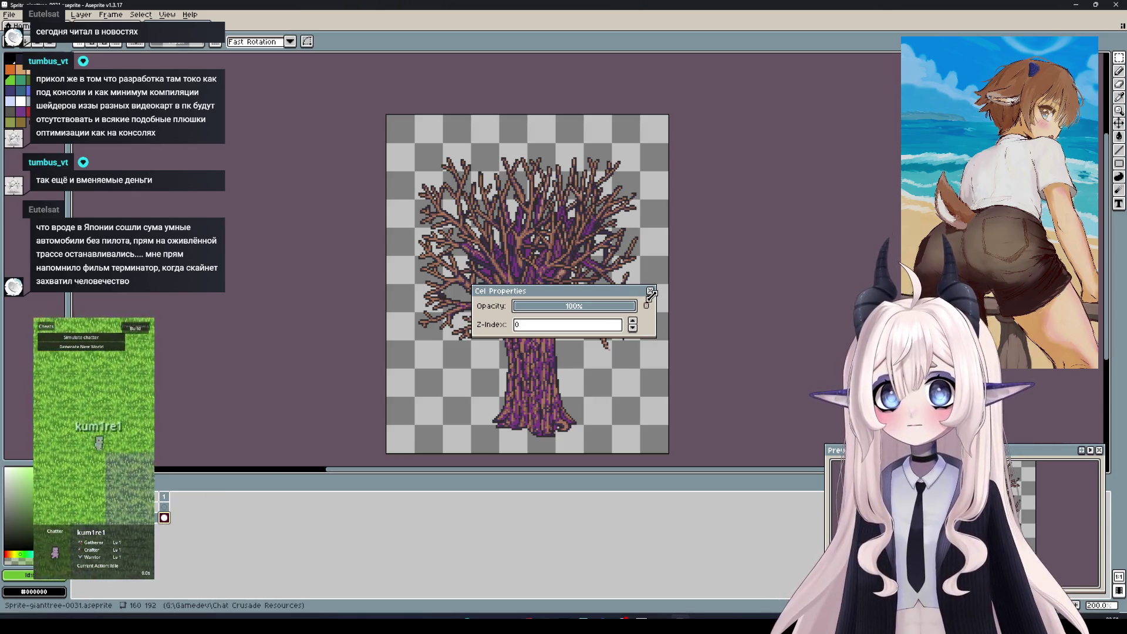
pyautogui.click(651, 291)
pyautogui.doubleClick(164, 507)
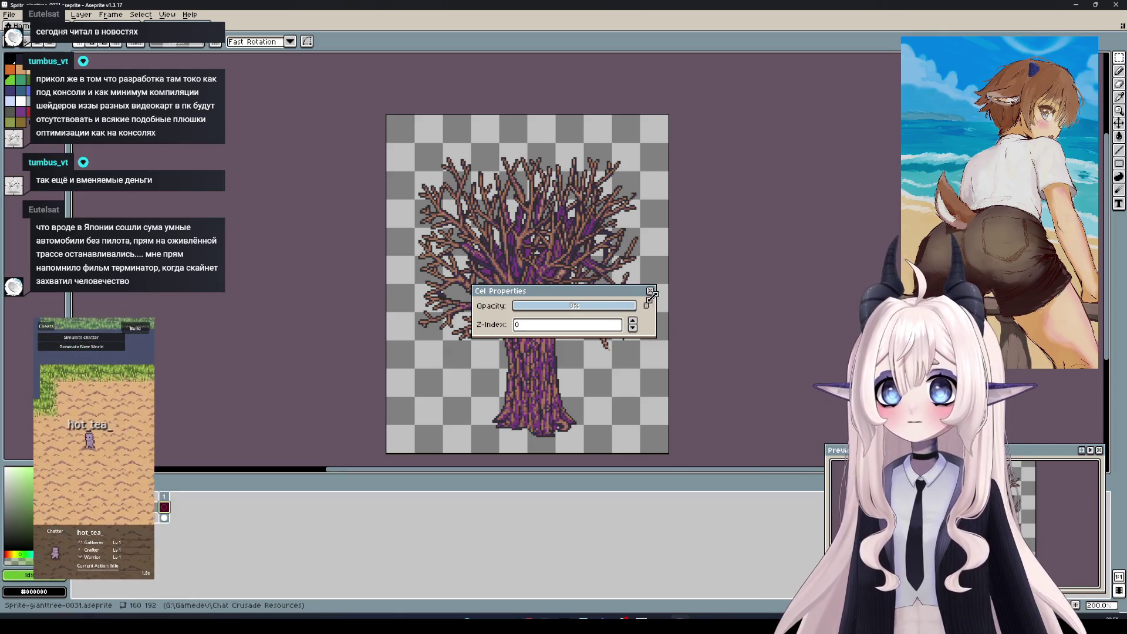
pyautogui.click(651, 291)
pyautogui.rightClick(122, 507)
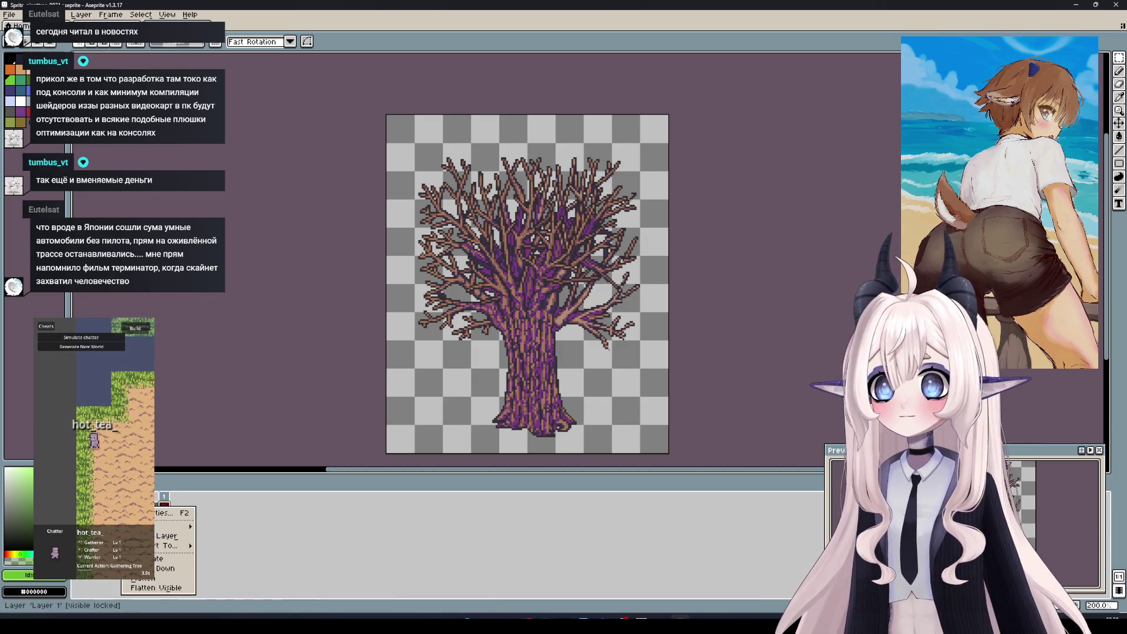
# Delete the layer, add a new one, paste the purple canopy onto it, and hide Layer 2
pyautogui.click(167, 536)
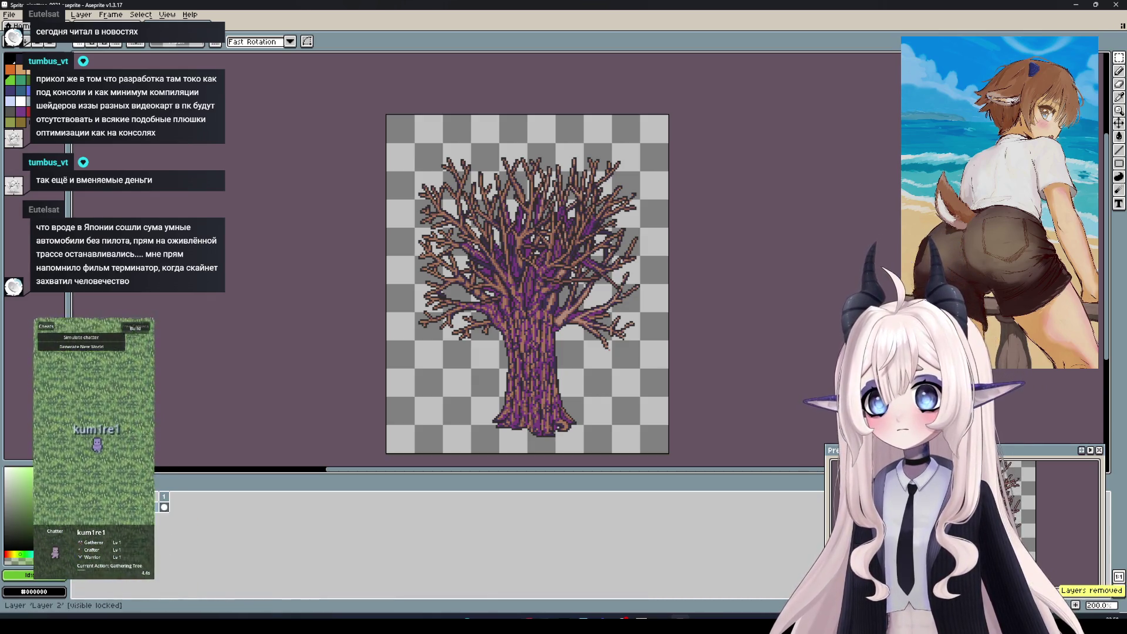
pyautogui.rightClick(192, 522)
pyautogui.click(243, 534)
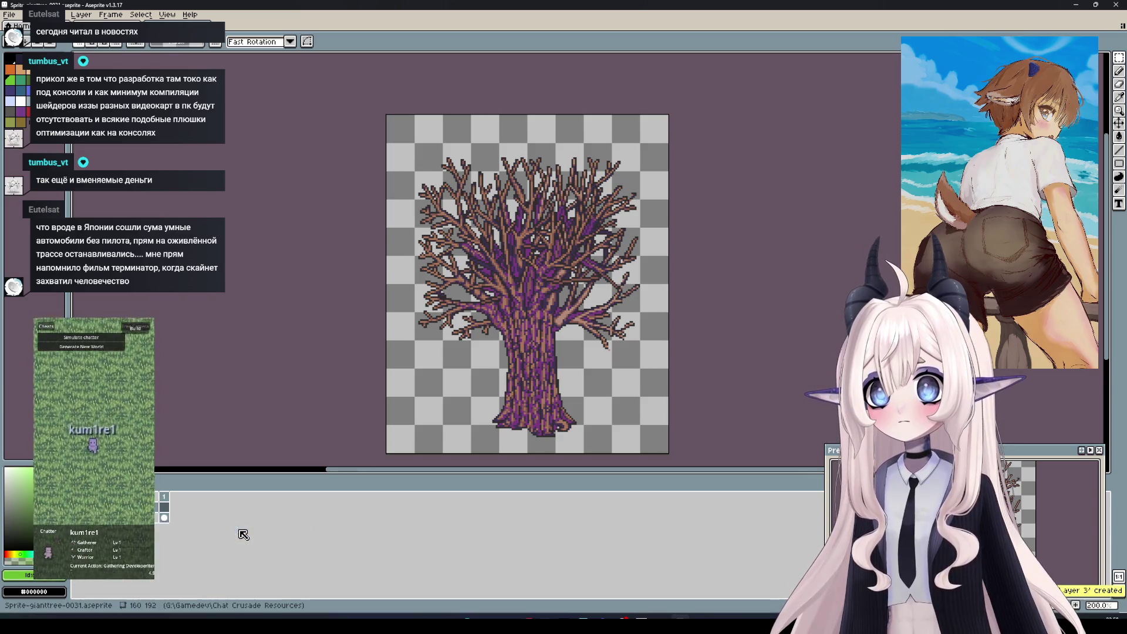
pyautogui.hotkey('ctrl', 'v')
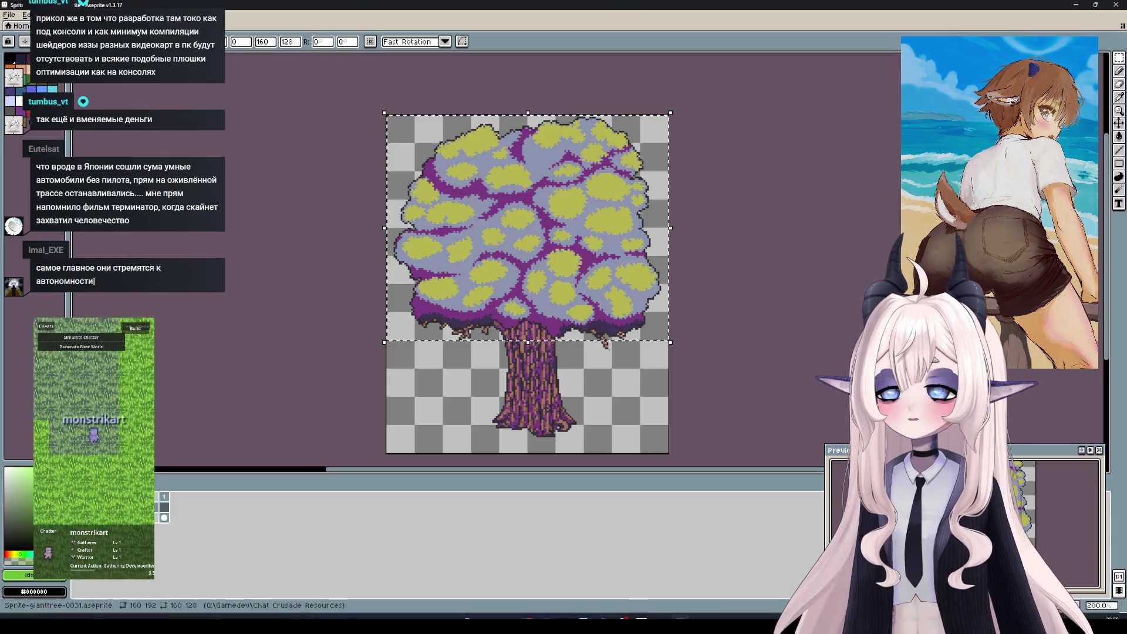
pyautogui.click(77, 506)
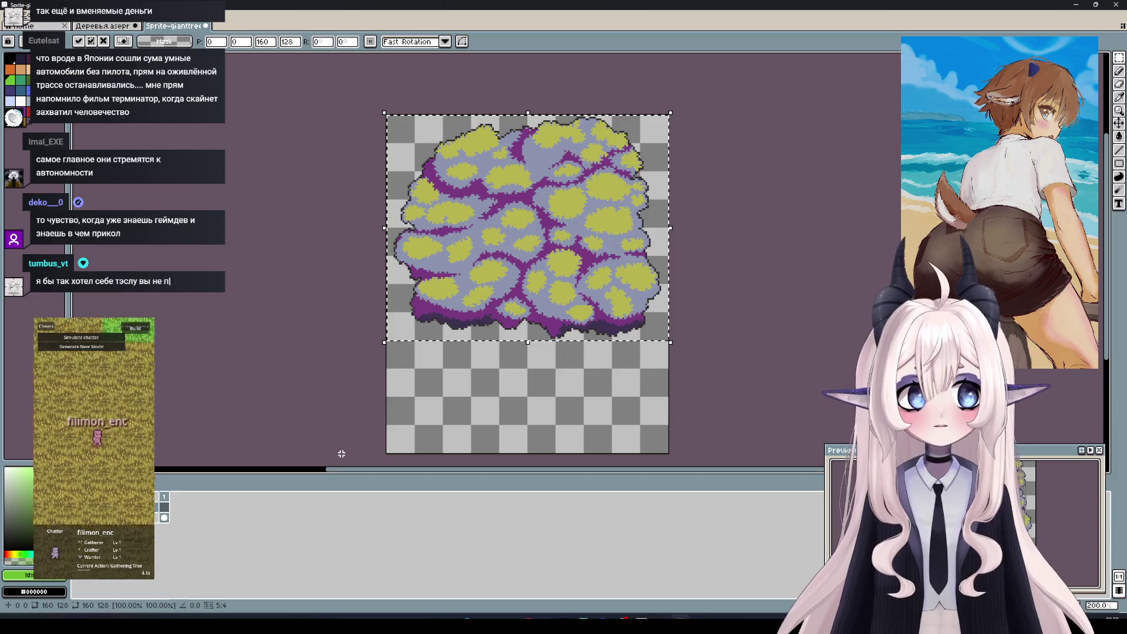
# Apply the pasted purple-and-yellow canopy so it sits alone on its layer
pyautogui.press('Return')
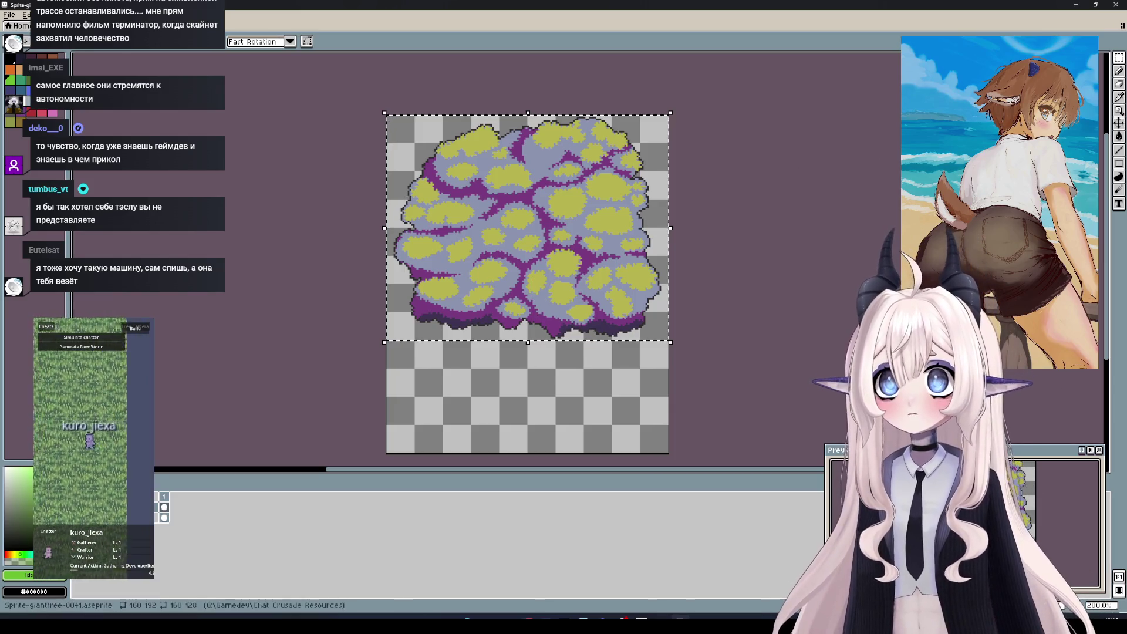
pyautogui.click(88, 26)
# Select the cyan-branched tree on the Деревья sheet and return to Sprite-gianttree-0041
pyautogui.scroll(-1, 448, 258)
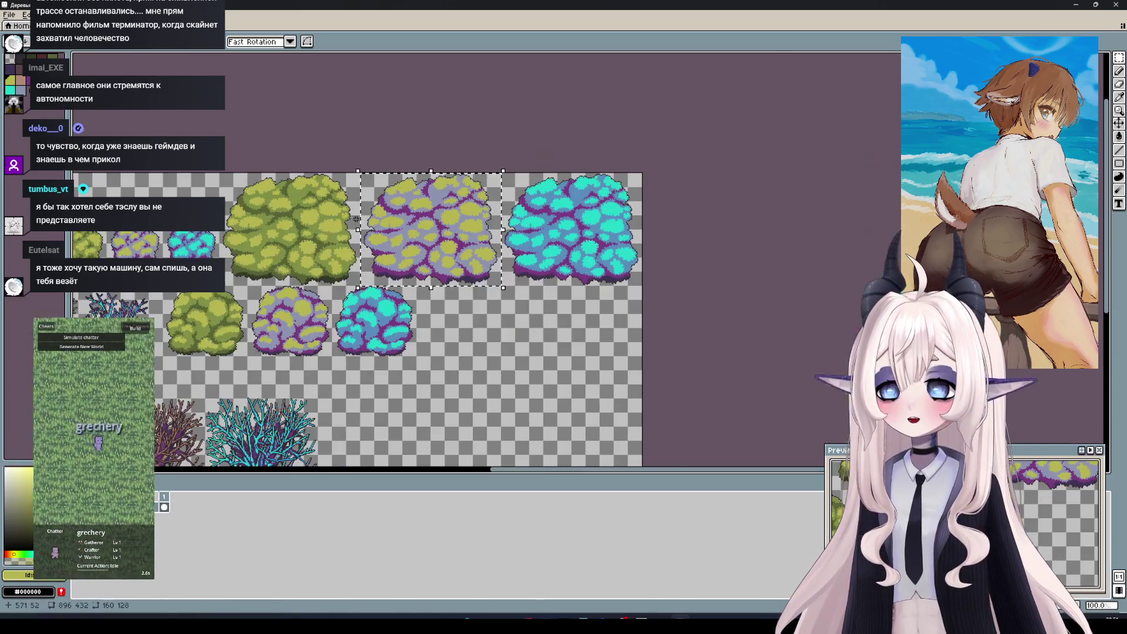
pyautogui.scroll(-2, 447, 258)
pyautogui.scroll(1, 522, 262)
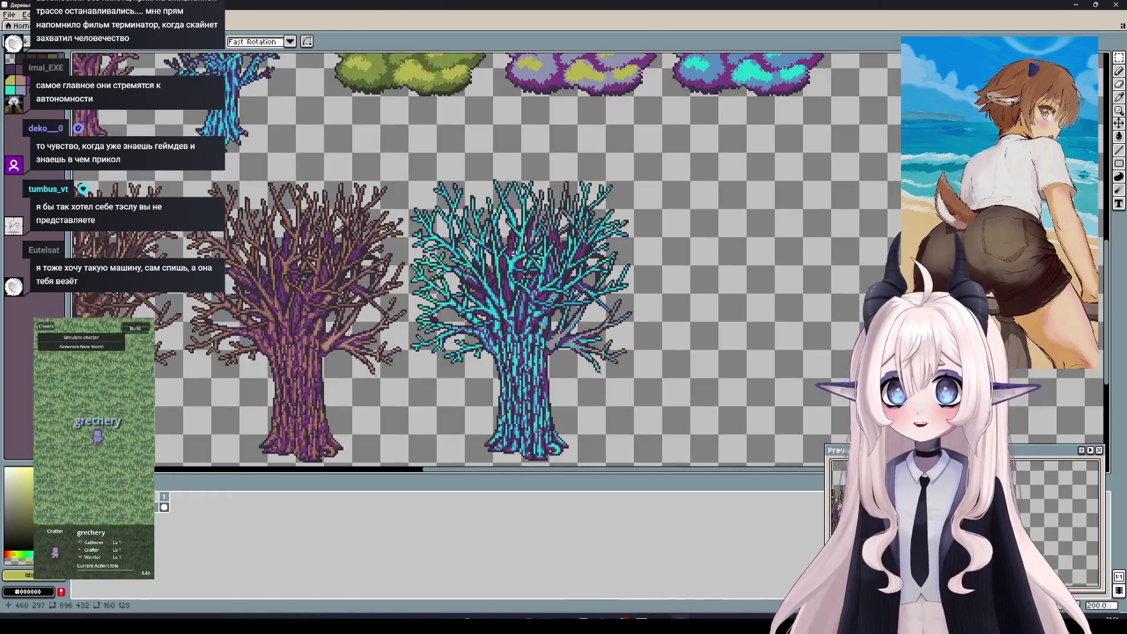
pyautogui.moveTo(410, 189)
pyautogui.mouseDown()
pyautogui.moveTo(404, 115)
pyautogui.moveTo(626, 398)
pyautogui.mouseUp()
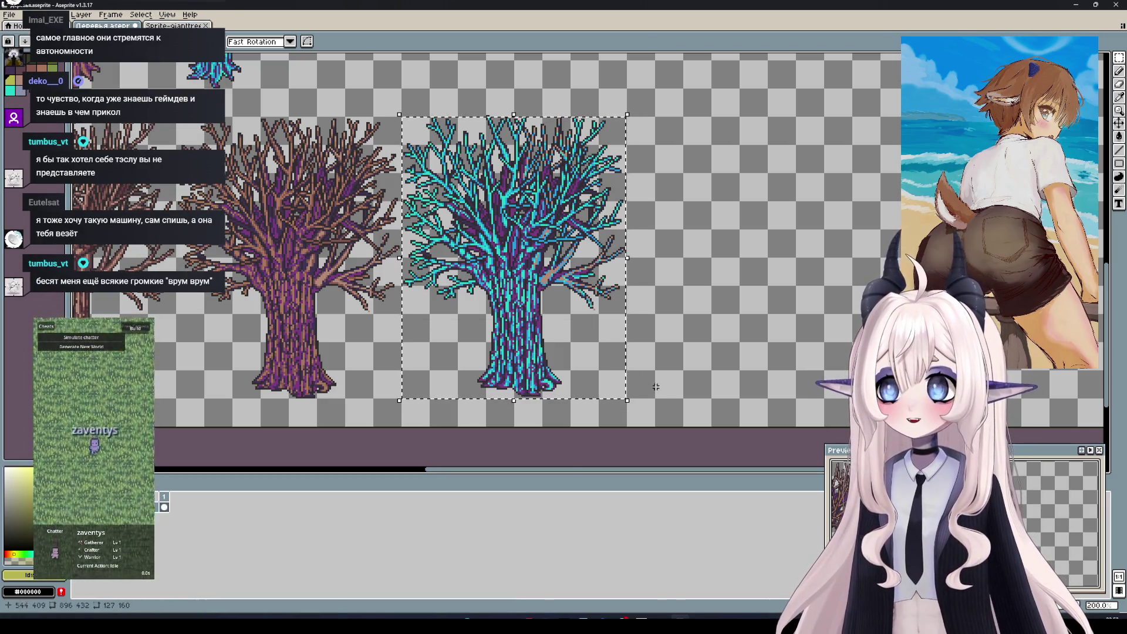
pyautogui.hotkey('ctrl', 'd')
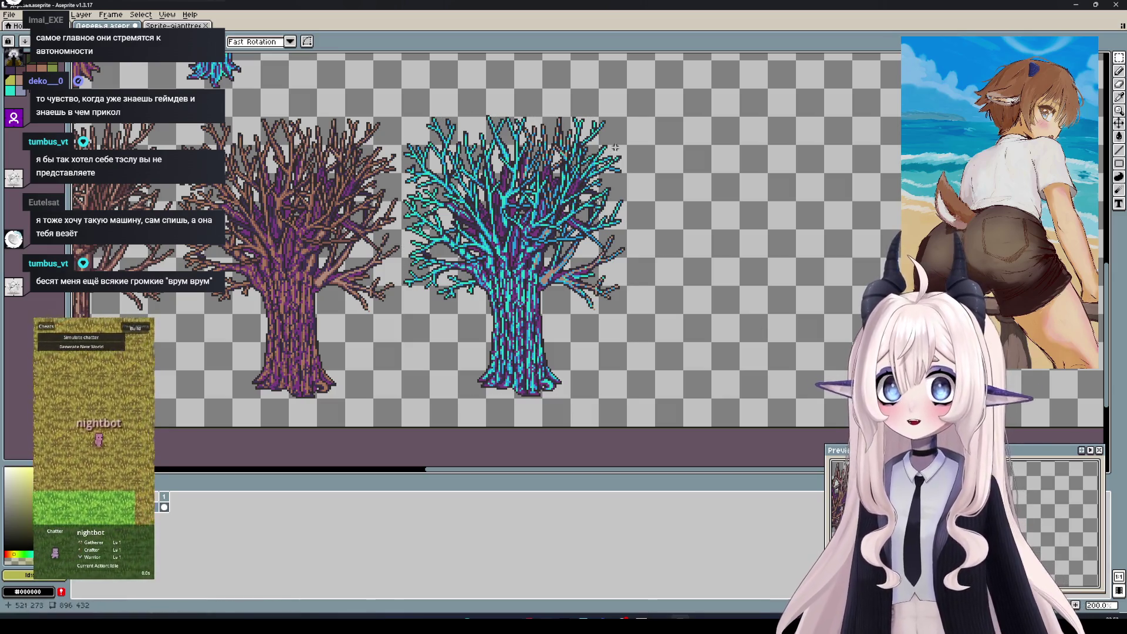
pyautogui.moveTo(625, 118); pyautogui.dragTo(404, 398)
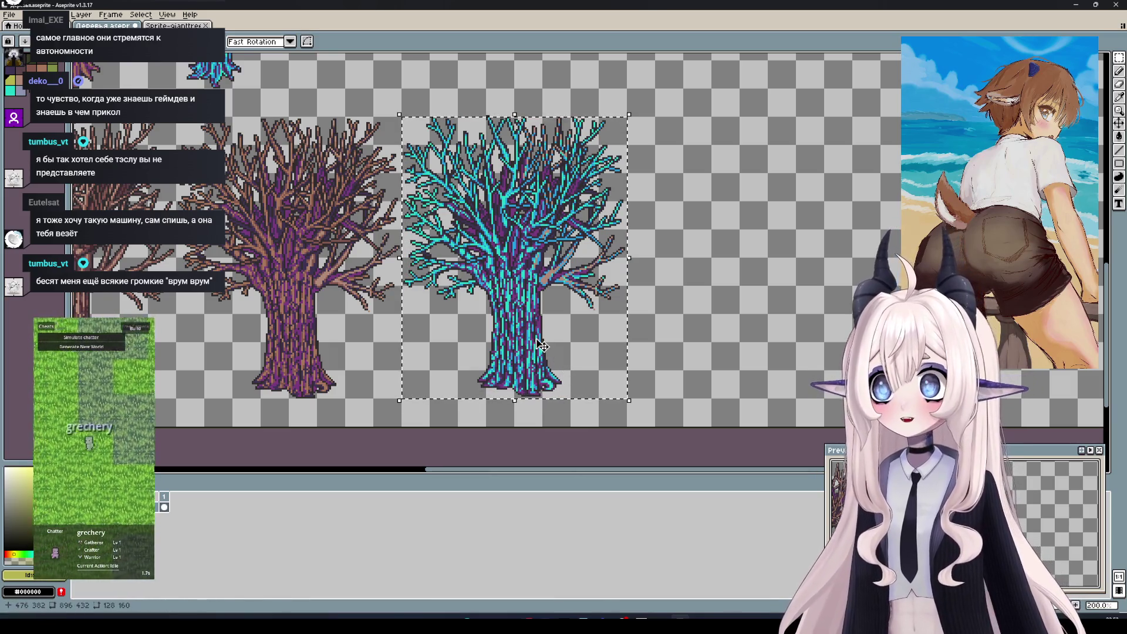
pyautogui.hotkey('ctrl', 'Tab')
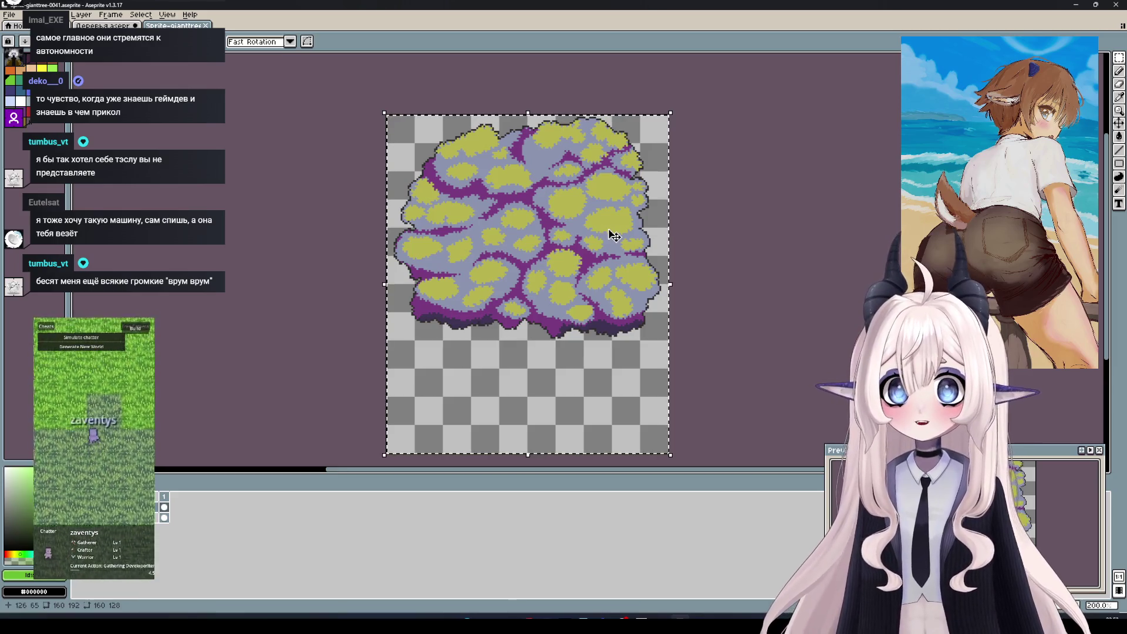
# Clear the canopy and paste the cyan tree onto the trunk layer, centred and nudged left
pyautogui.press('Delete')
pyautogui.hotkey('ctrl', 'v')
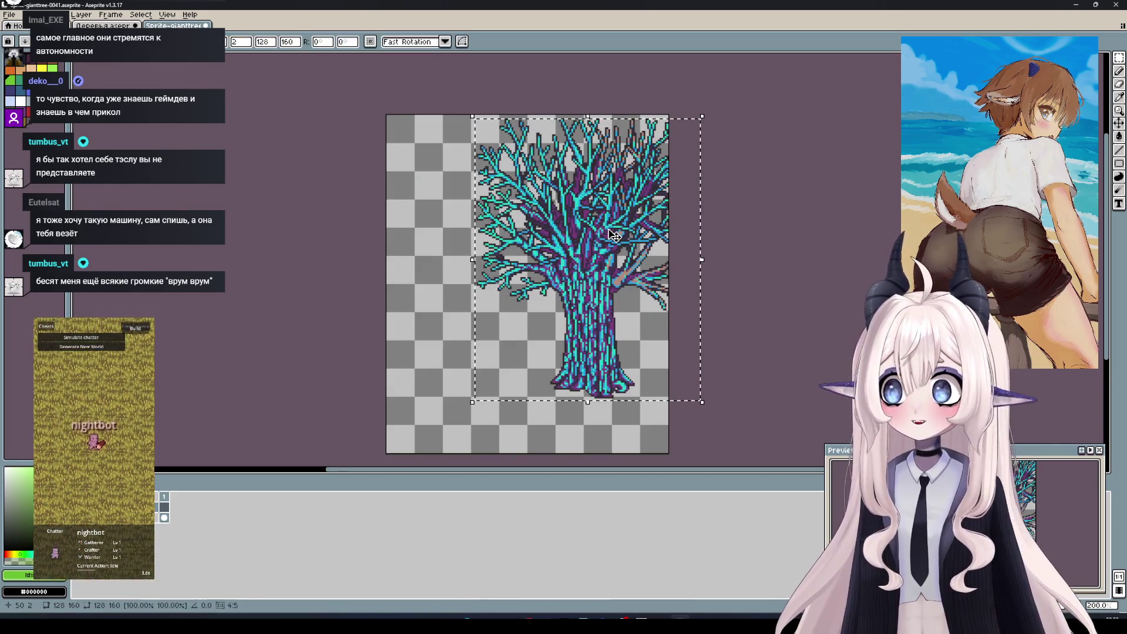
pyautogui.moveTo(608, 279); pyautogui.dragTo(555, 306)
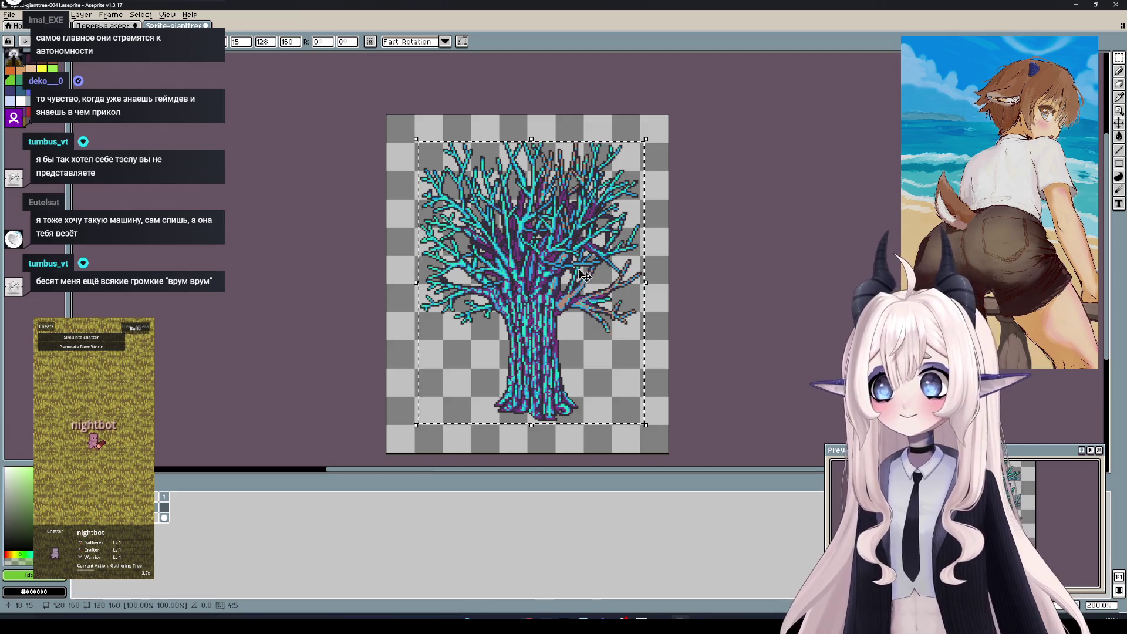
pyautogui.press('Return')
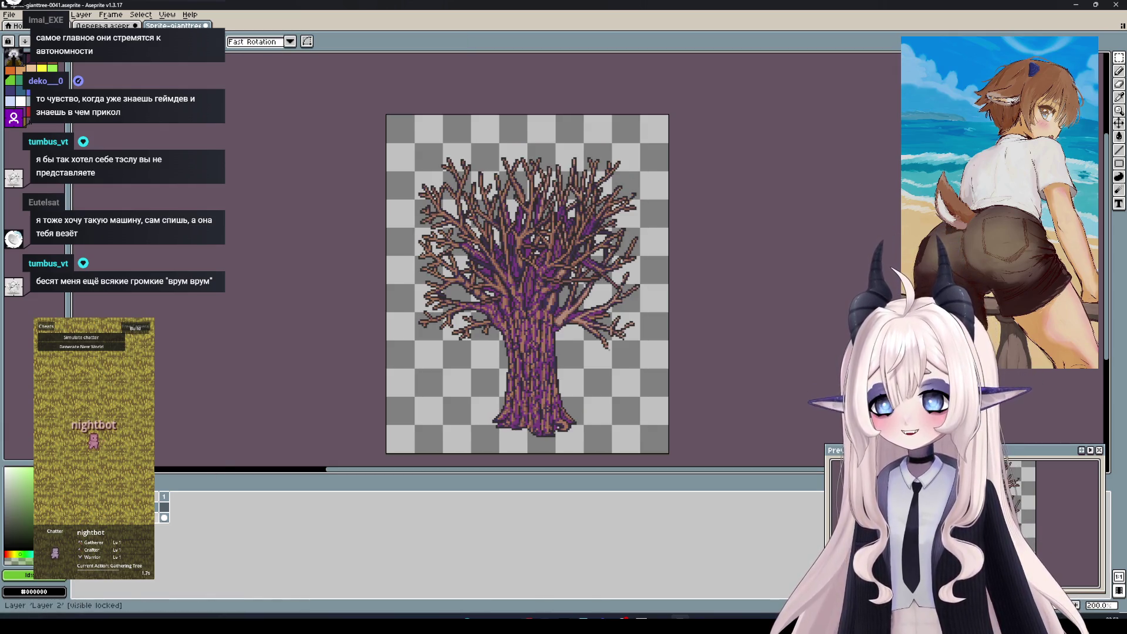
pyautogui.click(157, 518)
pyautogui.hotkey('ctrl', 'v')
pyautogui.moveTo(611, 275); pyautogui.dragTo(557, 314)
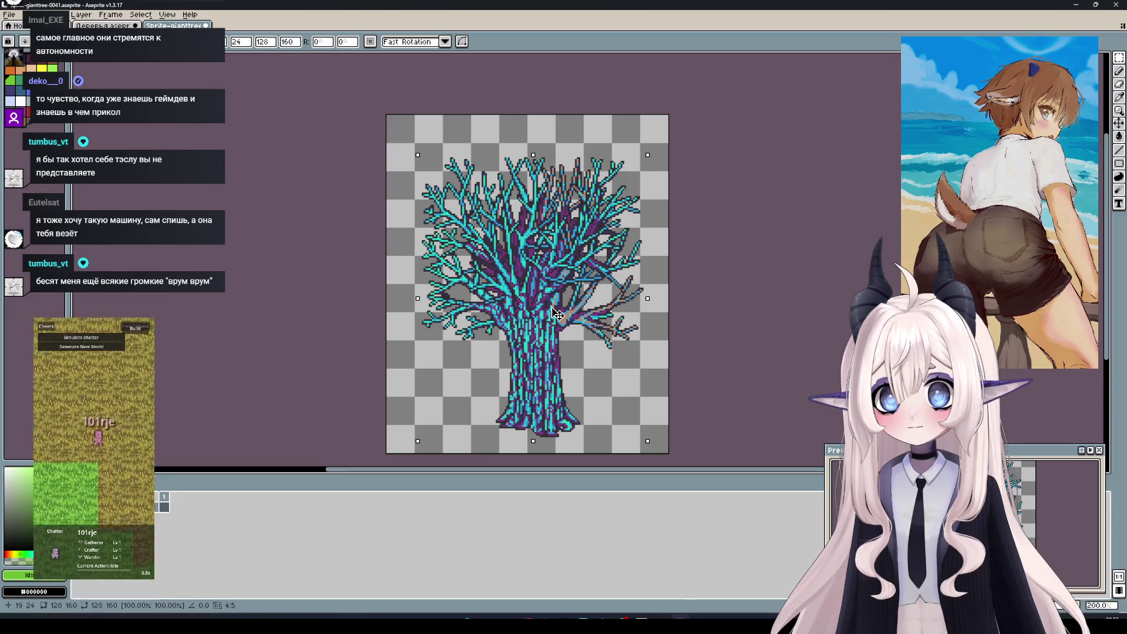
pyautogui.moveTo(557, 314); pyautogui.dragTo(551, 315)
pyautogui.press('Return')
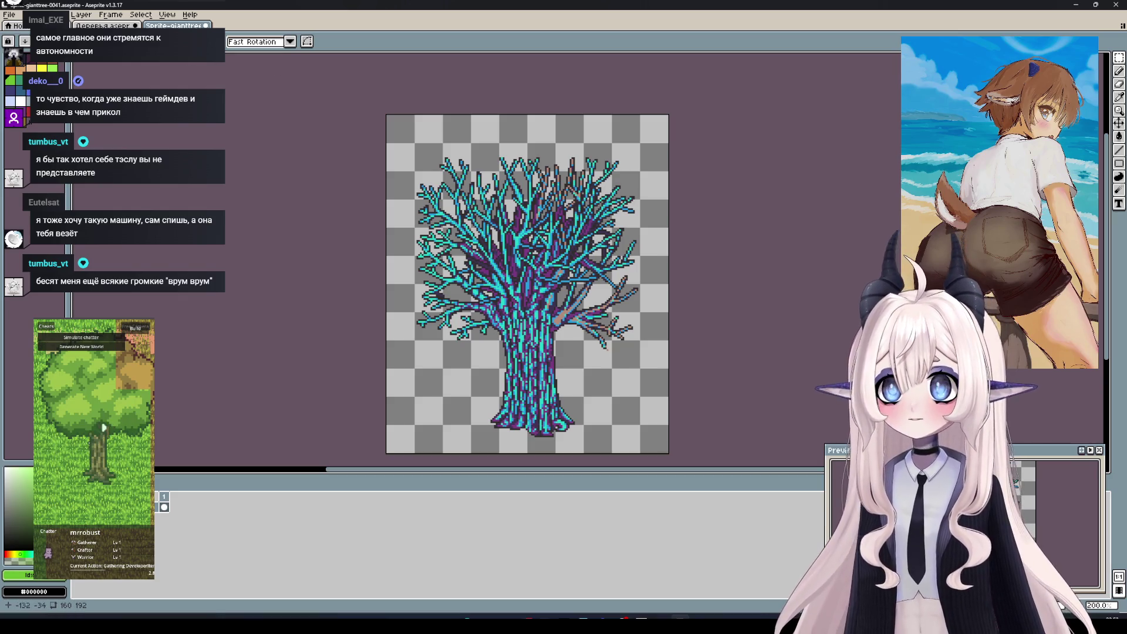
pyautogui.hotkey('ctrl', 'shift', 'Tab')
pyautogui.scroll(-3, 612, 237)
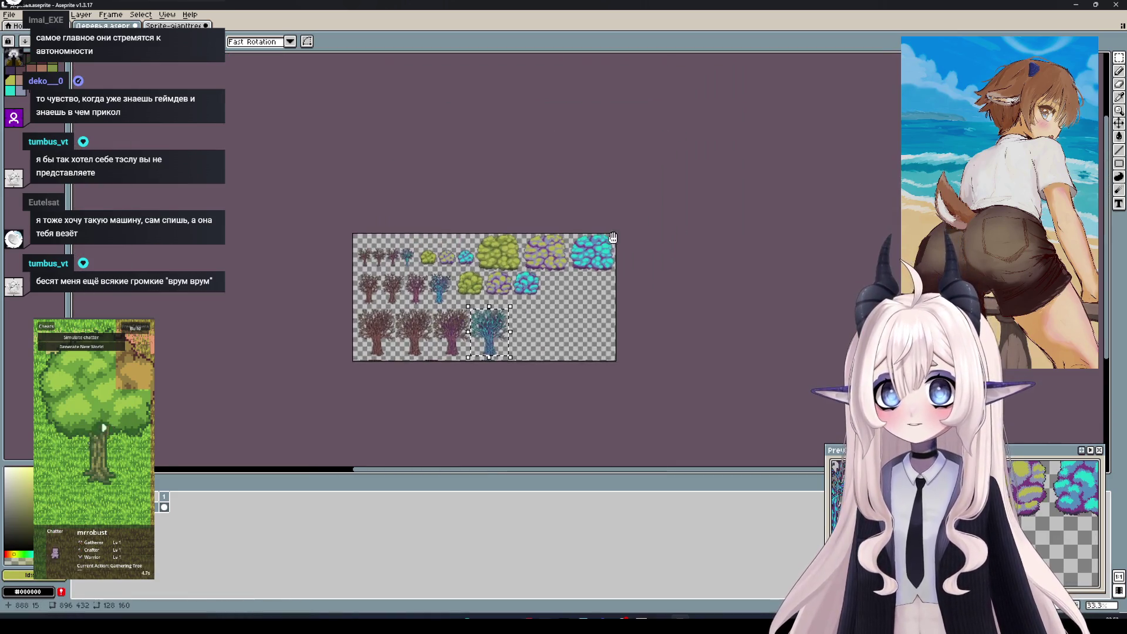
# Marquee-select the cyan canopy on the sprite sheet
pyautogui.scroll(3, 612, 237)
pyautogui.scroll(1, 436, 124)
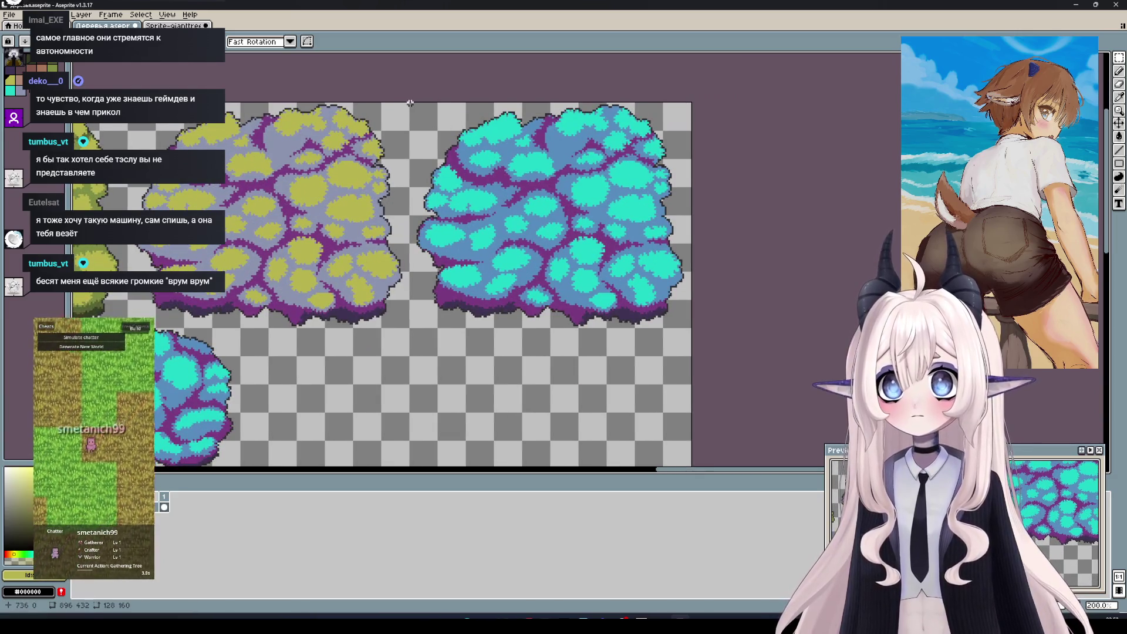
pyautogui.moveTo(410, 101); pyautogui.dragTo(697, 327)
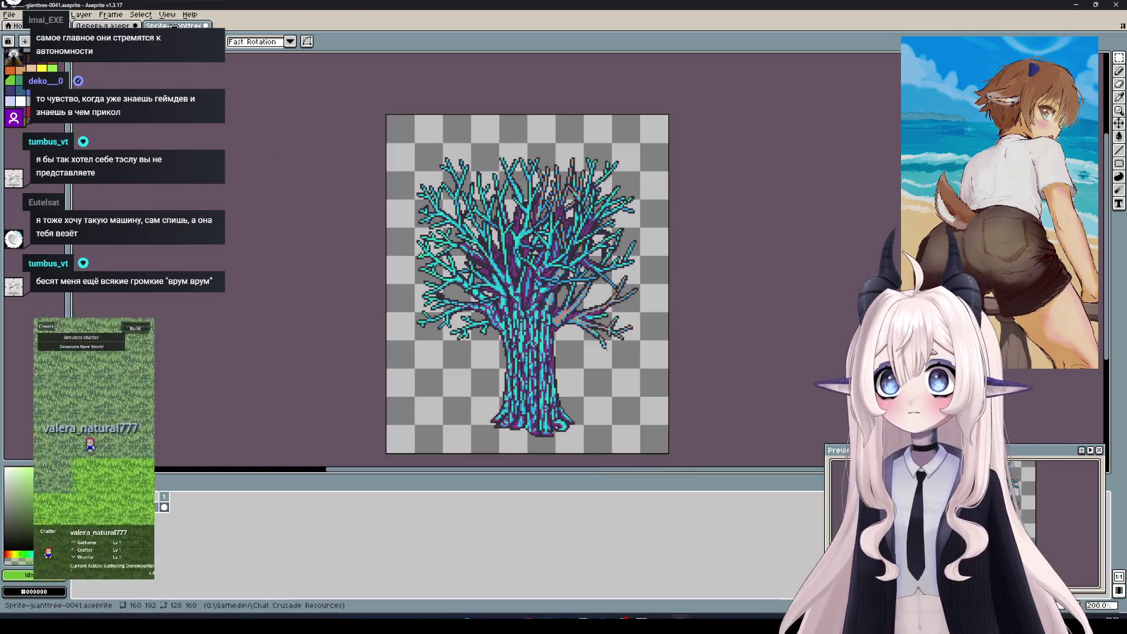
# Paste the cyan canopy onto new Layer 4 in Sprite-gianttree-0041, then hide that layer
pyautogui.hotkey('ctrl', 'Tab')
pyautogui.rightClick(170, 512)
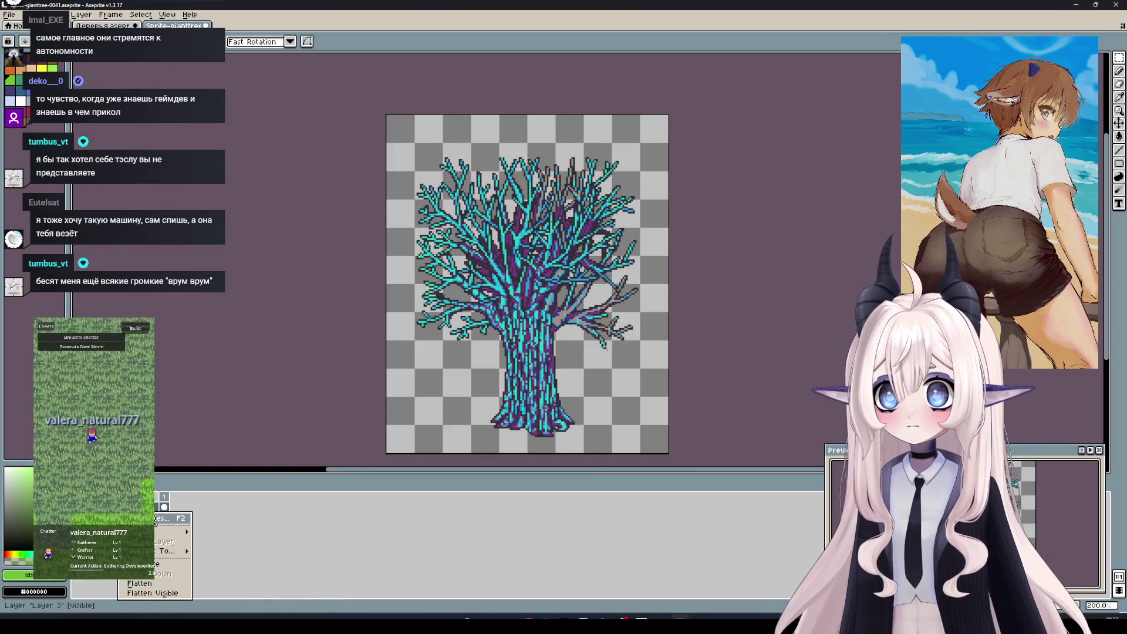
pyautogui.click(238, 539)
pyautogui.hotkey('ctrl', 'v')
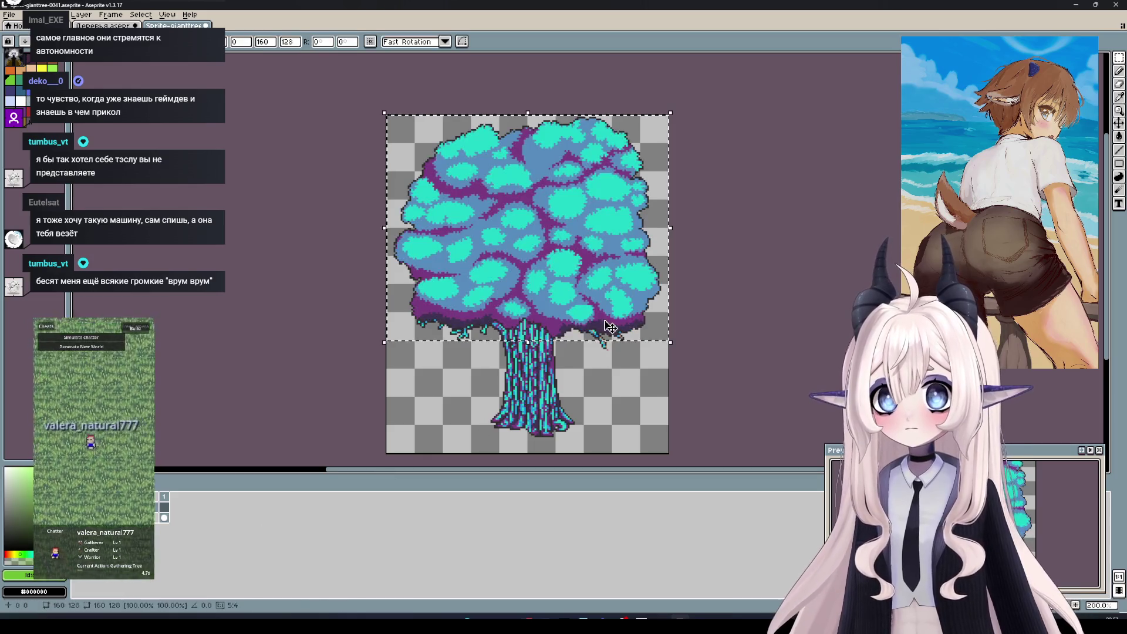
pyautogui.press('Return')
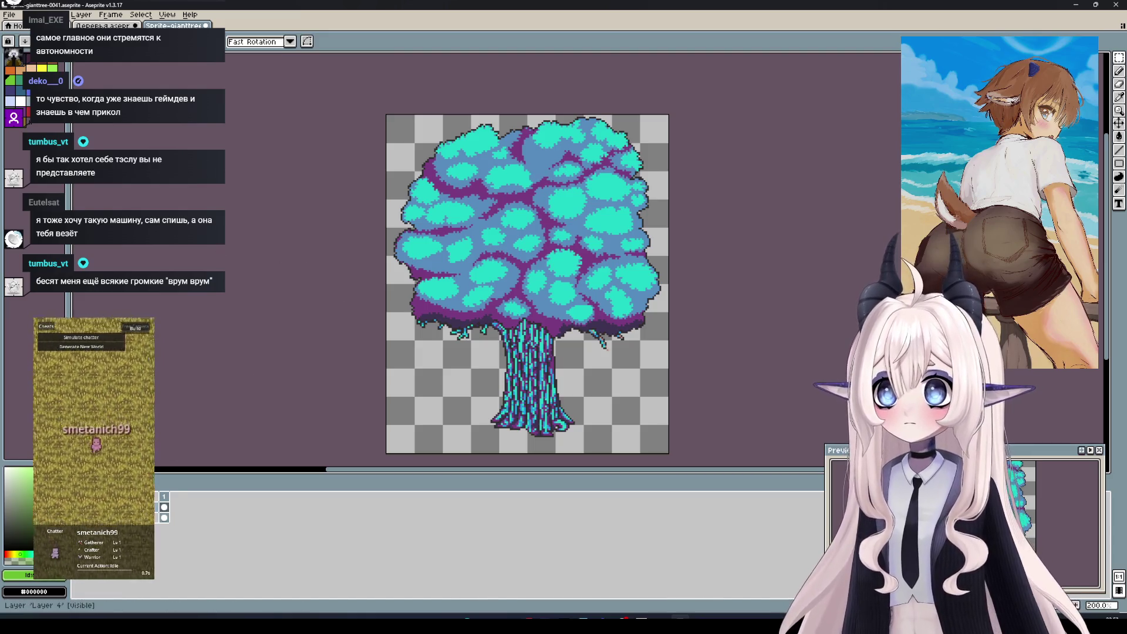
pyautogui.click(164, 507)
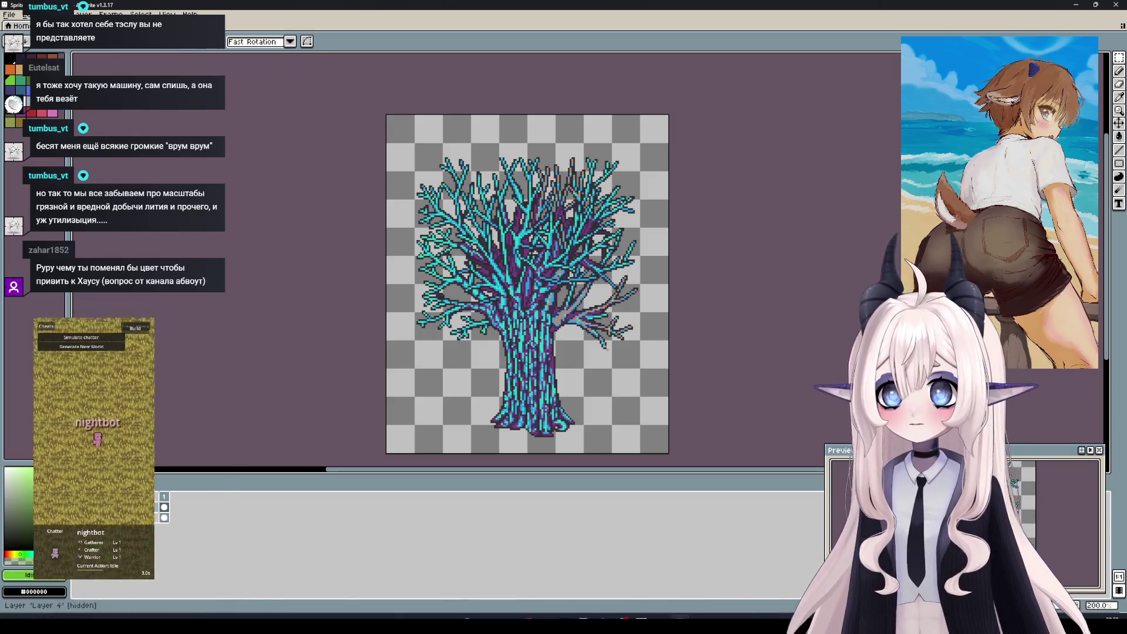
# Show the cyan canopy without its trunk and save it as Sprite-gianttree-0041.png
pyautogui.hotkey('ctrl', 'Tab')
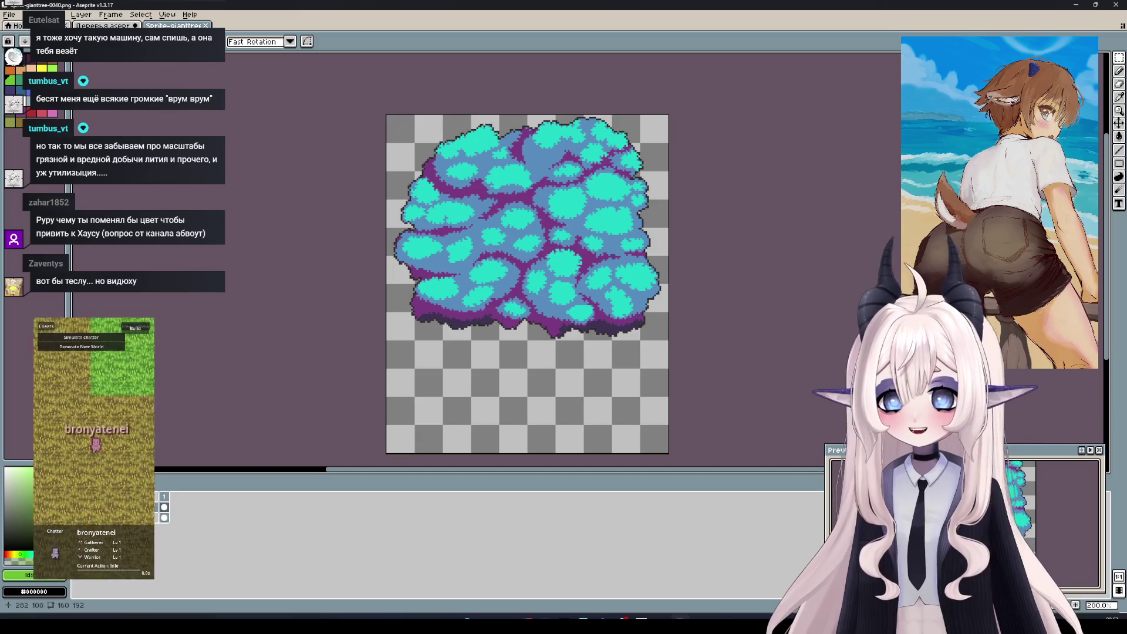
pyautogui.hotkey('ctrl', 's')
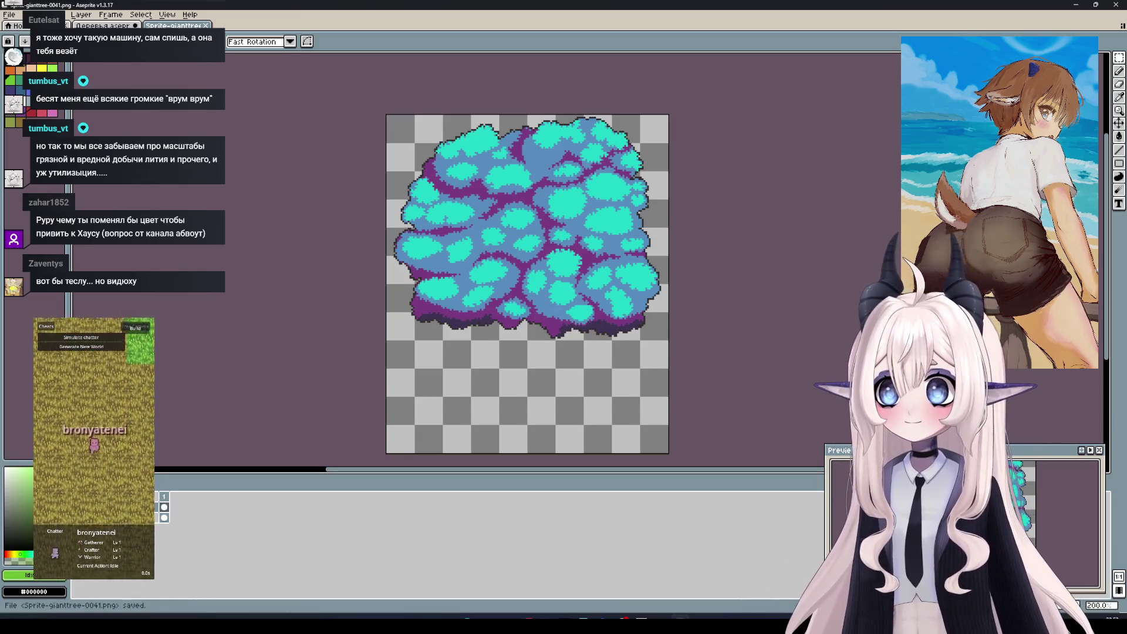
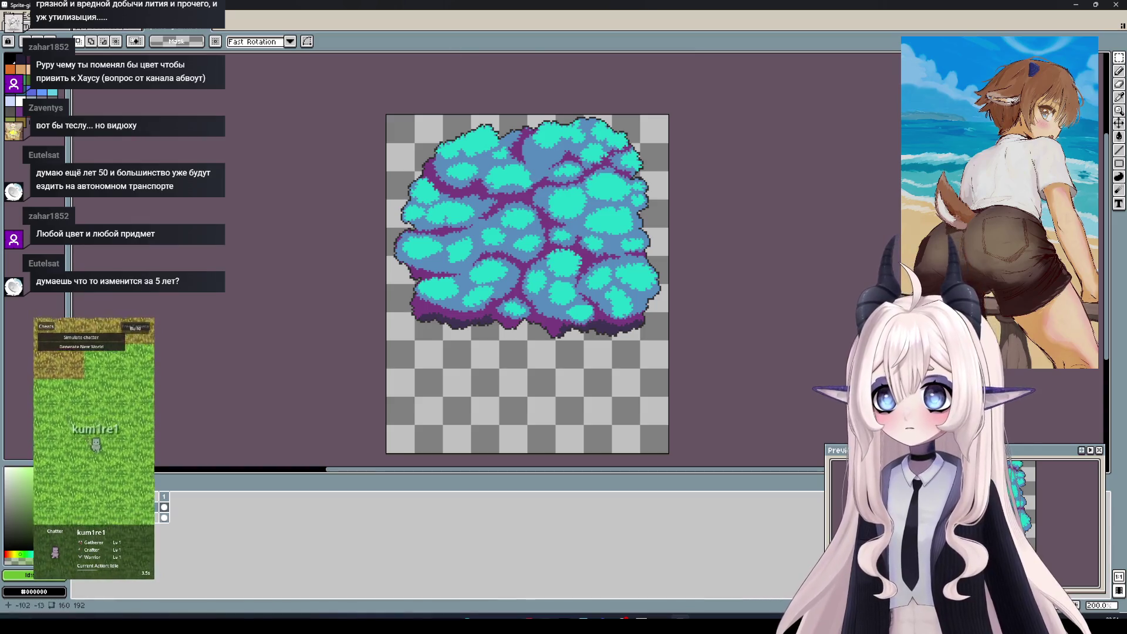
# Close the Деревья tree sheet without saving, returning Aseprite to its Home screen
pyautogui.click(212, 33)
pyautogui.scroll(-1, 305, 203)
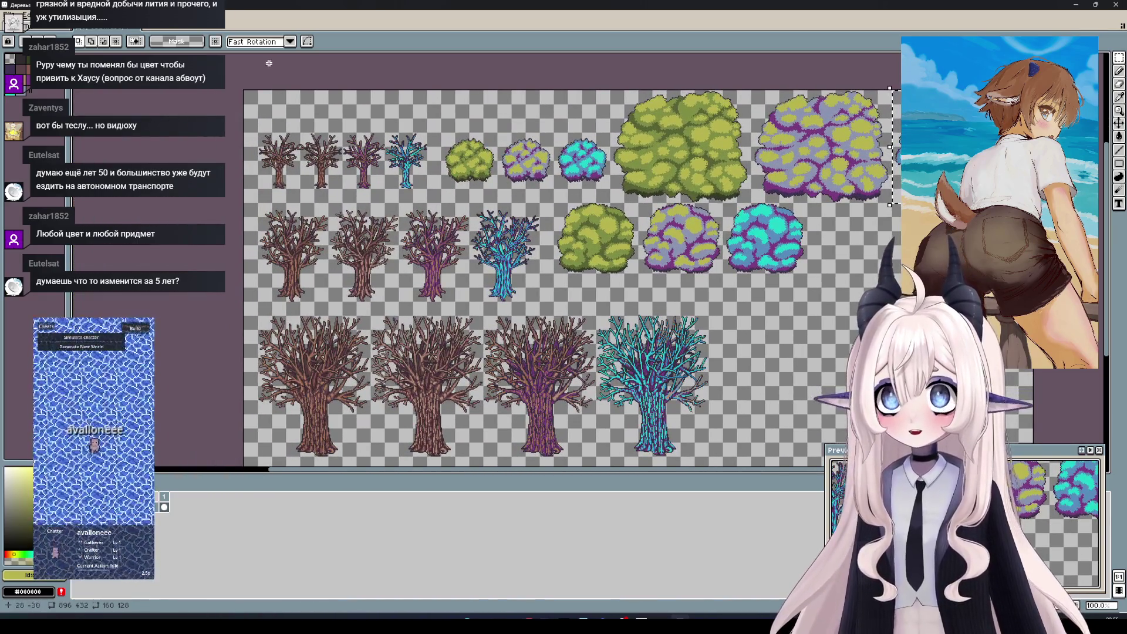
pyautogui.hotkey('ctrl', 'w')
pyautogui.click(565, 332)
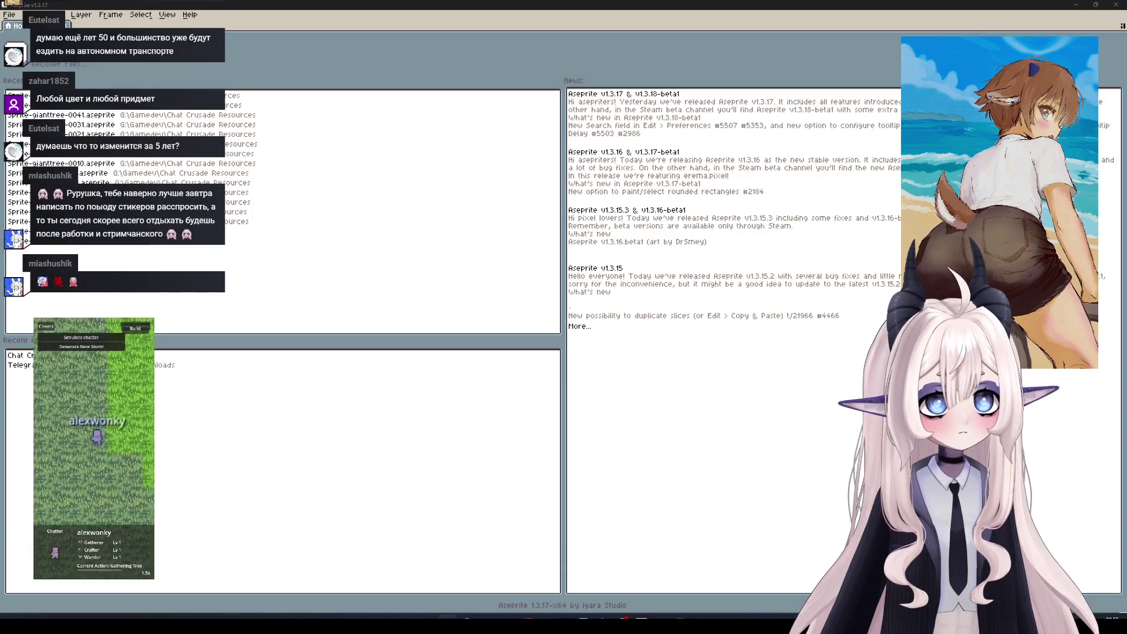
# Open Sprite-bigtree-0031.aseprite from the Recent files list
pyautogui.click(71, 173)
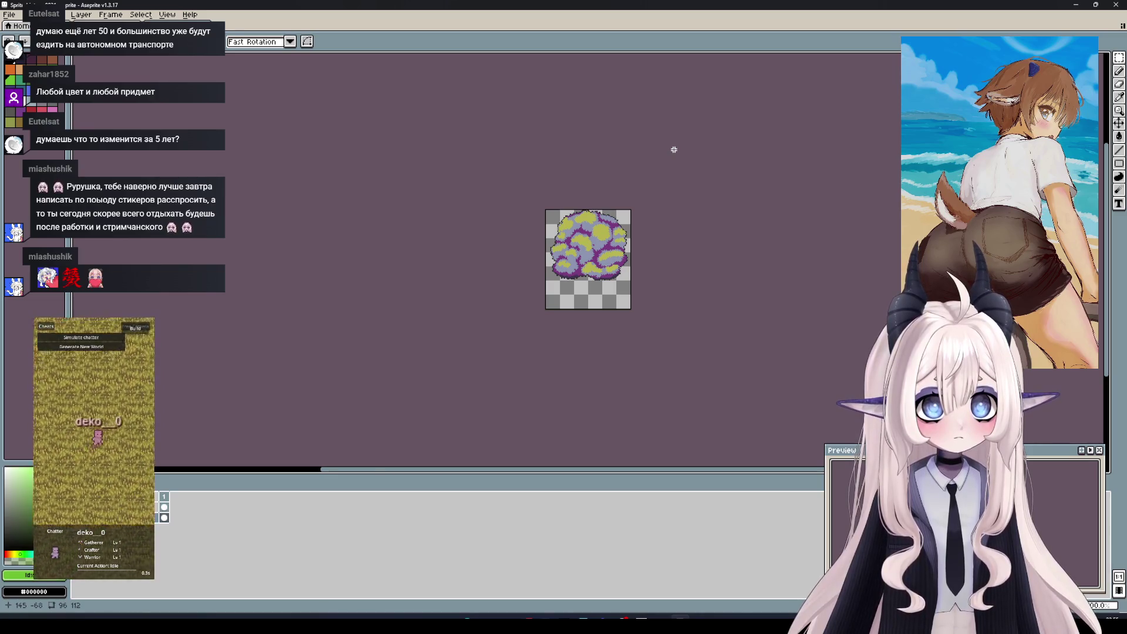
# Save Sprite-bigtree-0031.png and Sprite-gianttree-0031.png, then bring up the bare giant-tree trunk
pyautogui.hotkey('ctrl', 's')
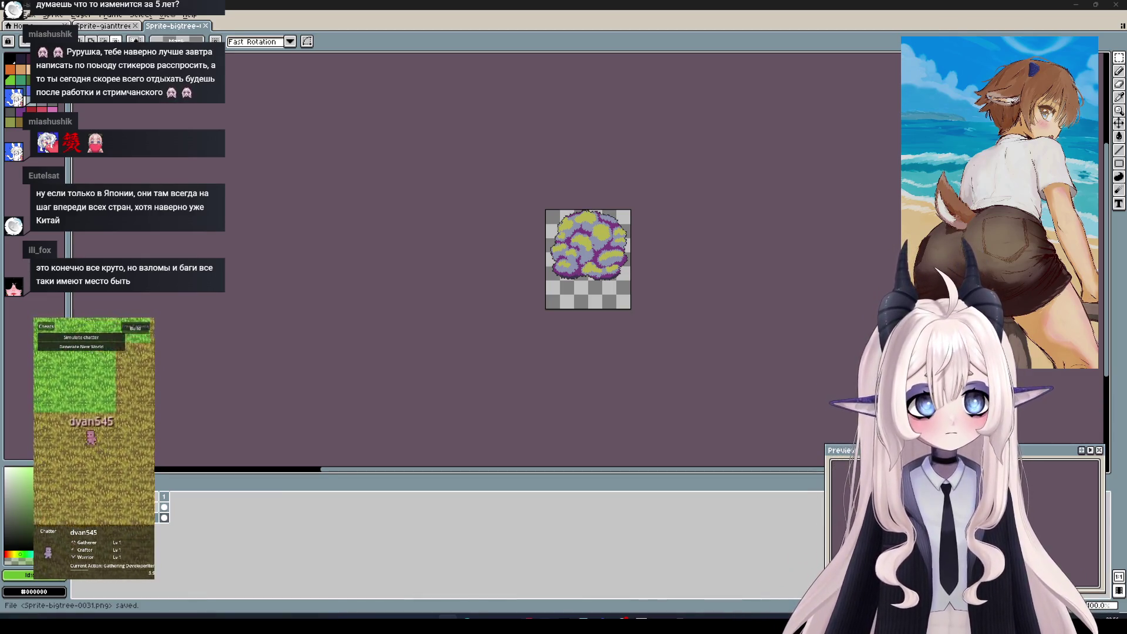
pyautogui.press('+')
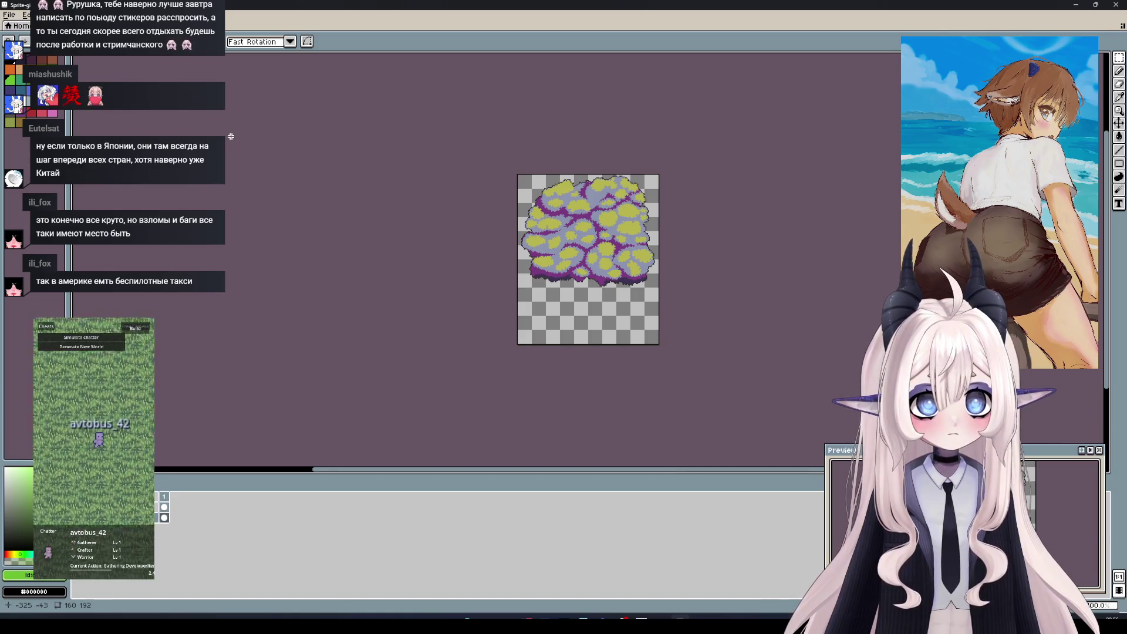
pyautogui.hotkey('ctrl', 's')
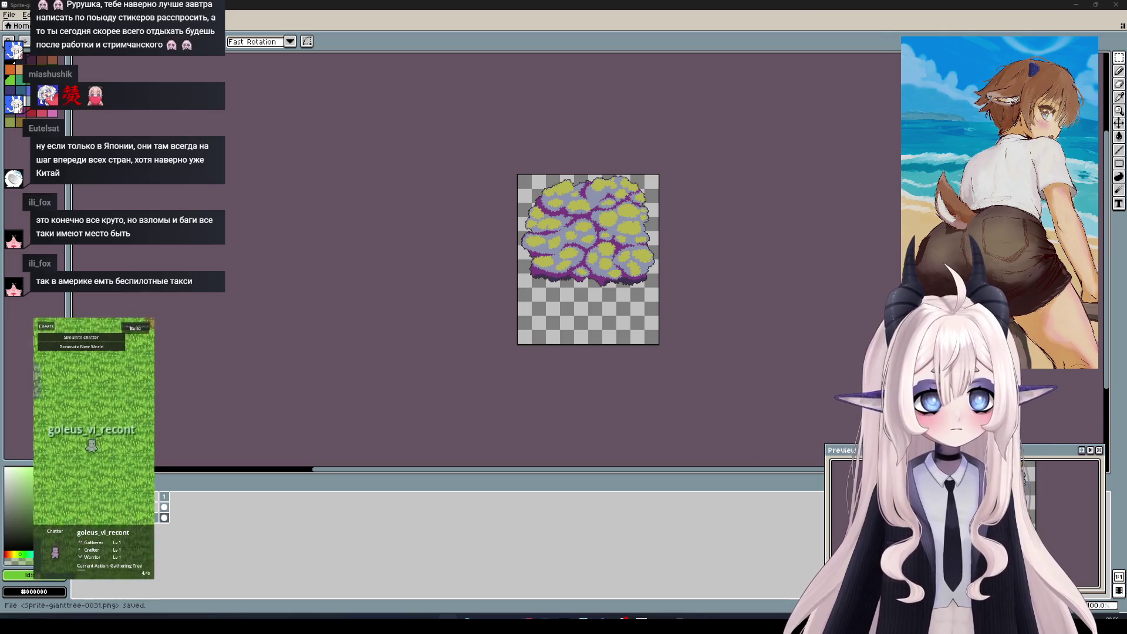
pyautogui.hotkey('ctrl', 'Tab')
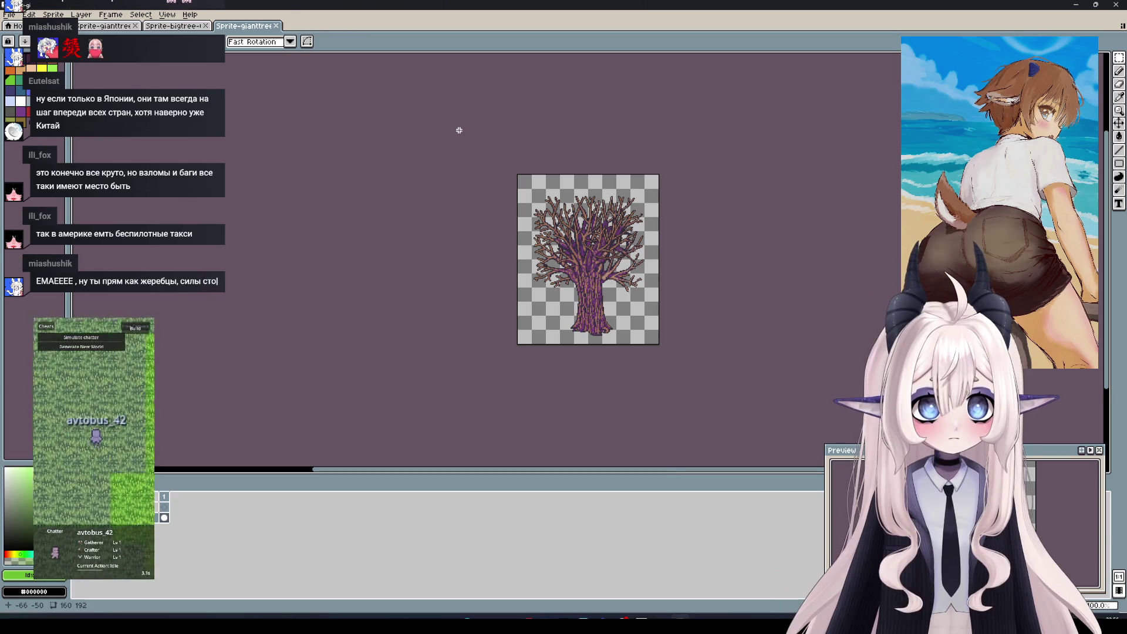
# Save the bare giant tree as Sprite-gianttree-0030.png
pyautogui.hotkey('ctrl', 's')
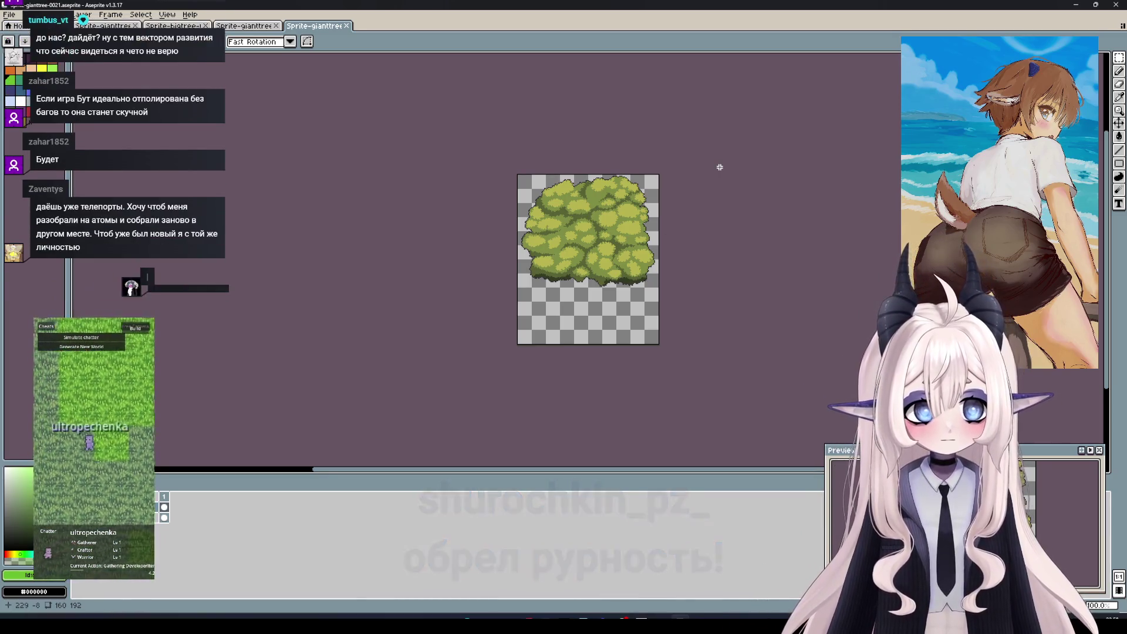
# Save giant-tree sprites 0021, 0020, 0011 and 0010 as PNGs, then open the next bigtree sprite
pyautogui.hotkey('ctrl', 'shift', 'x')
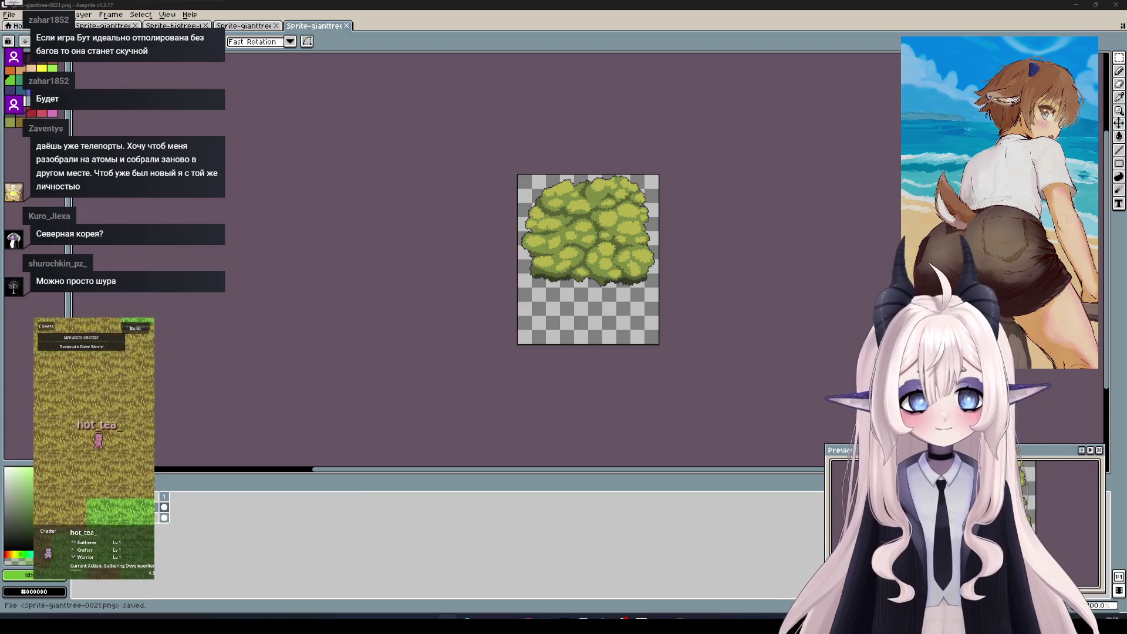
pyautogui.hotkey('ctrl', 'shift', 't')
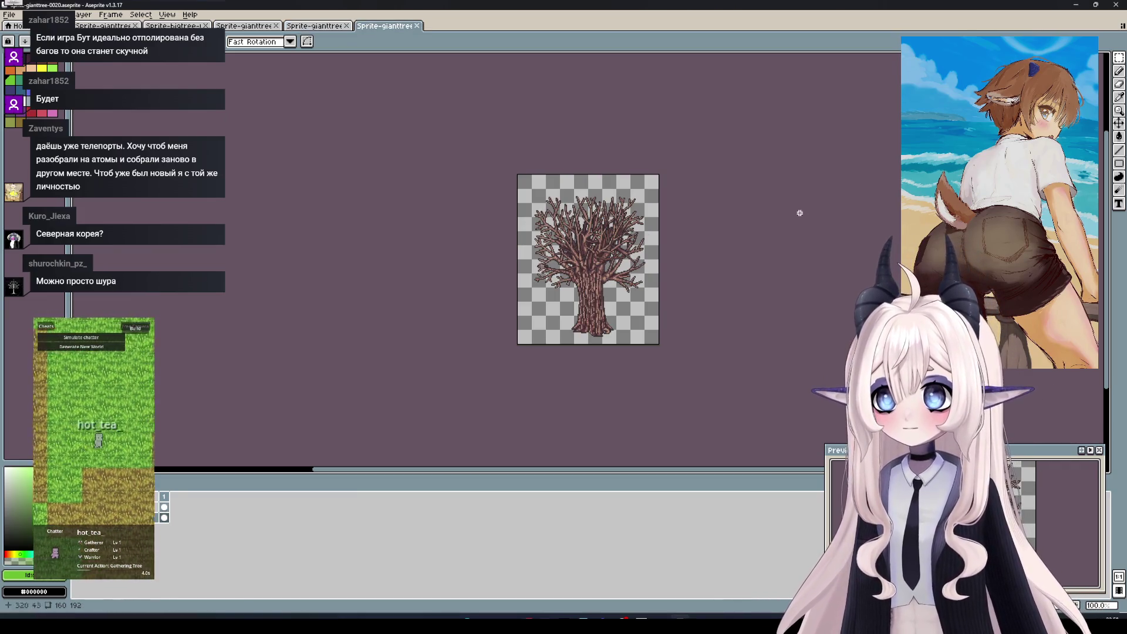
pyautogui.hotkey('ctrl', 'shift', 'x')
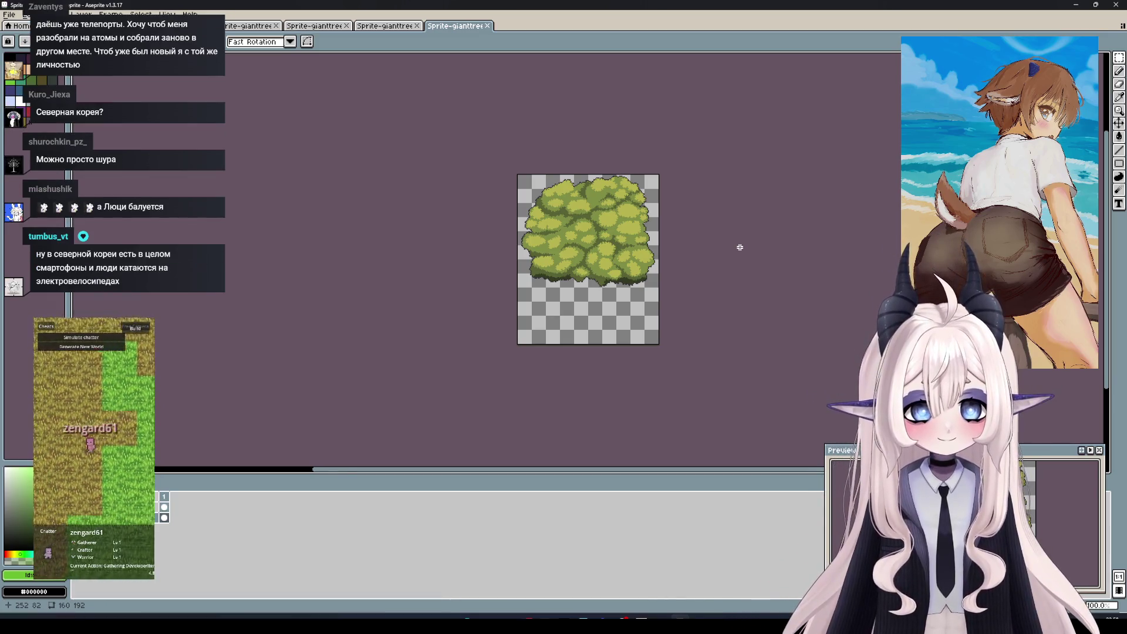
pyautogui.hotkey('ctrl', 's')
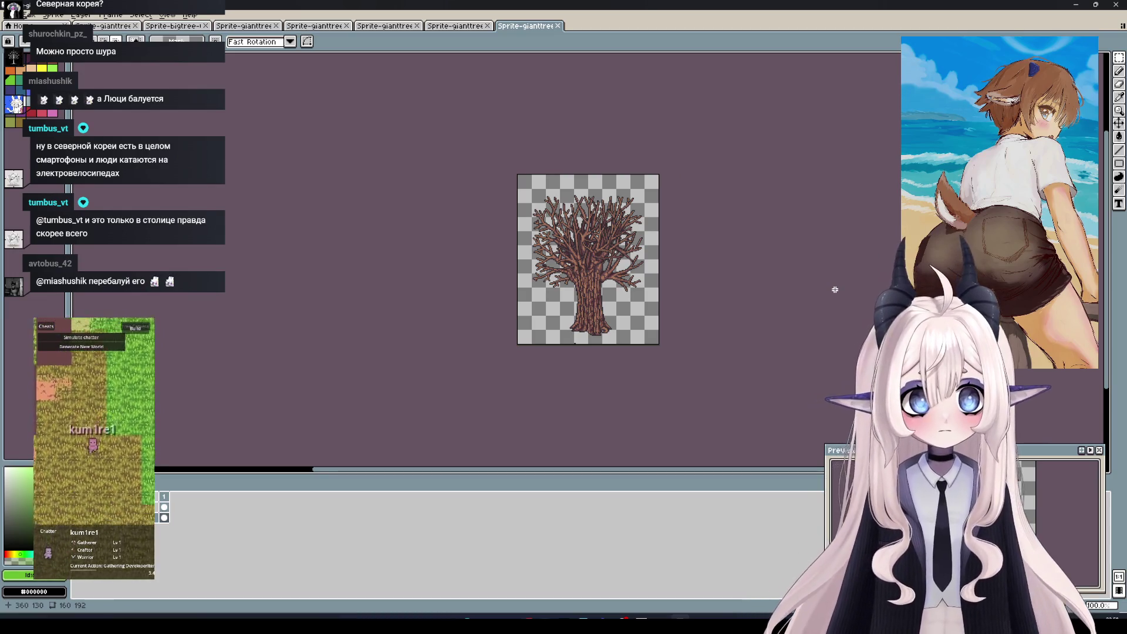
pyautogui.hotkey('ctrl', 's')
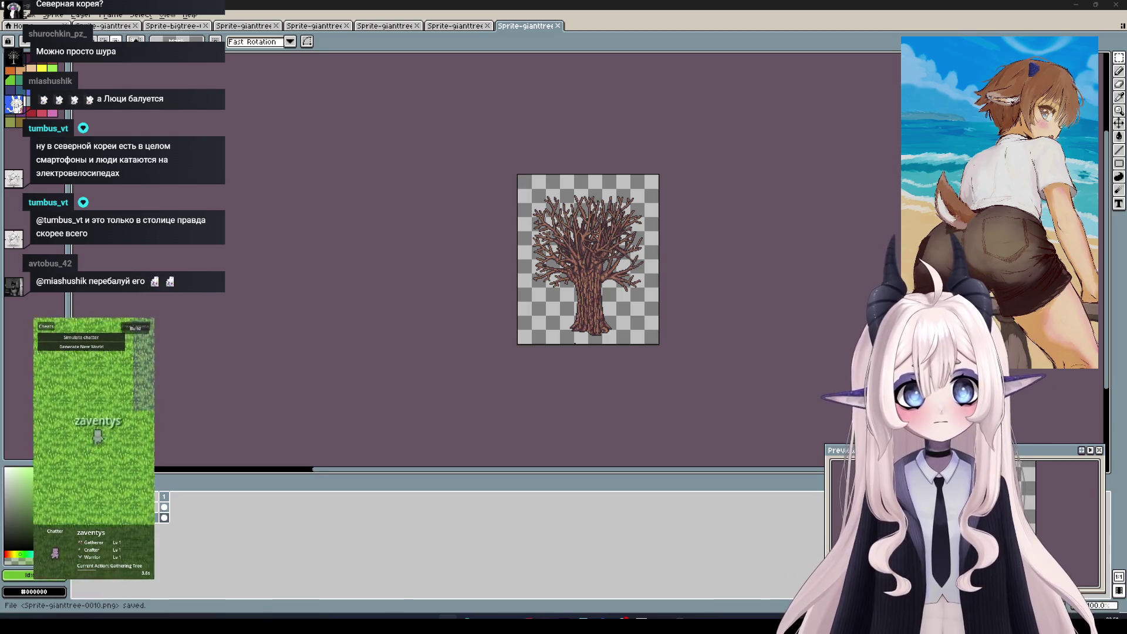
pyautogui.hotkey('ctrl', 'shift', 't')
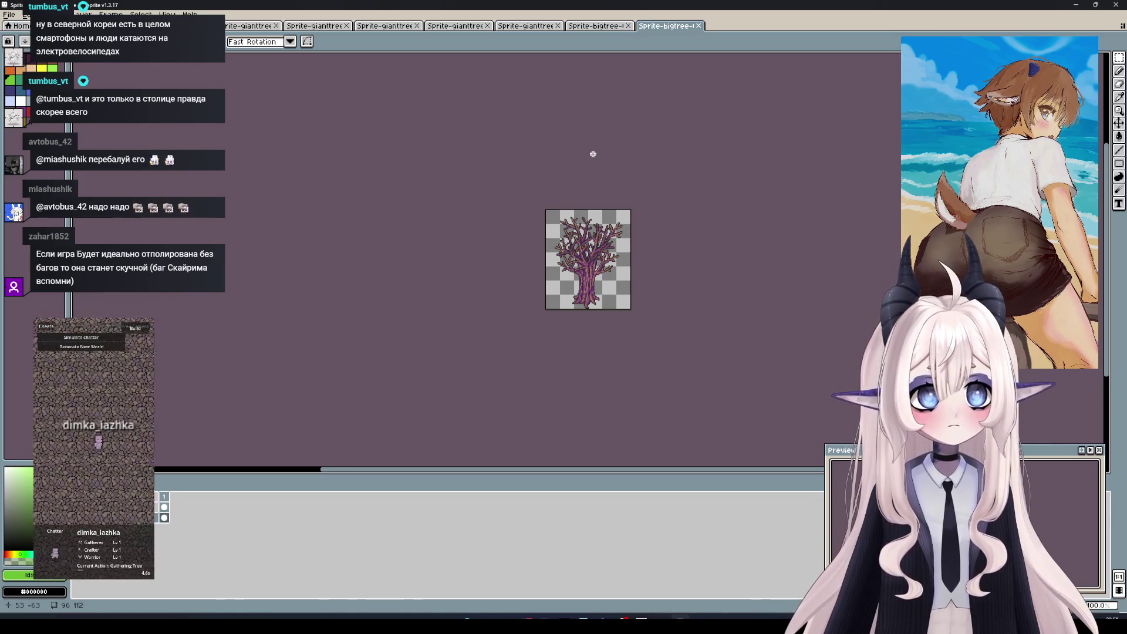
# Save Sprite-bigtree-0030.png and Sprite-bigtree-0021.png
pyautogui.hotkey('ctrl', 's')
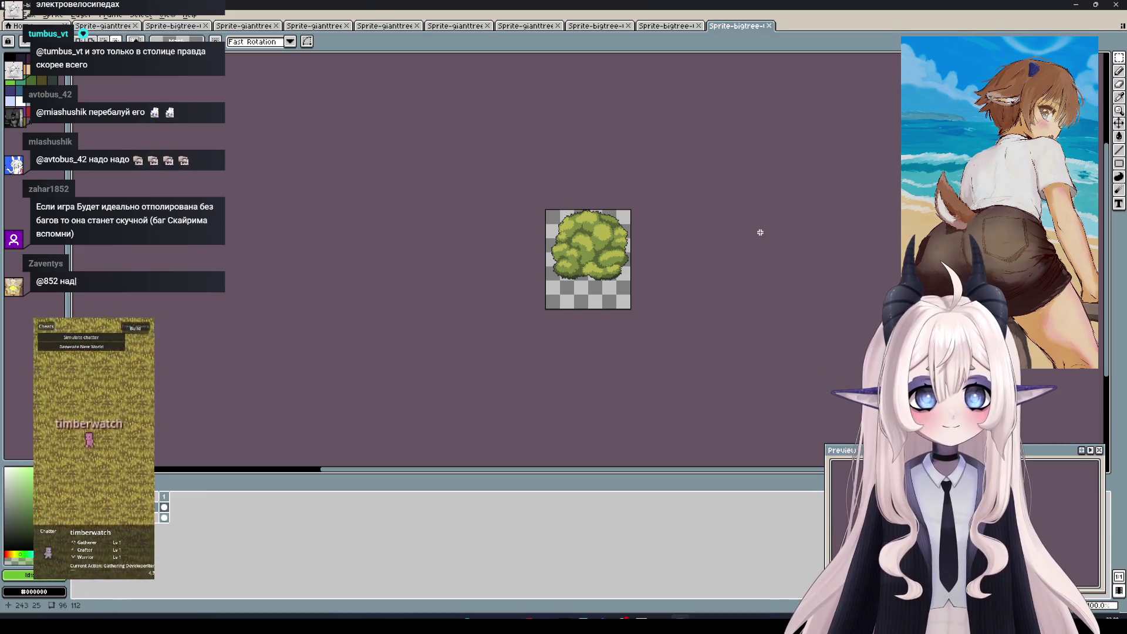
pyautogui.hotkey('ctrl', 's')
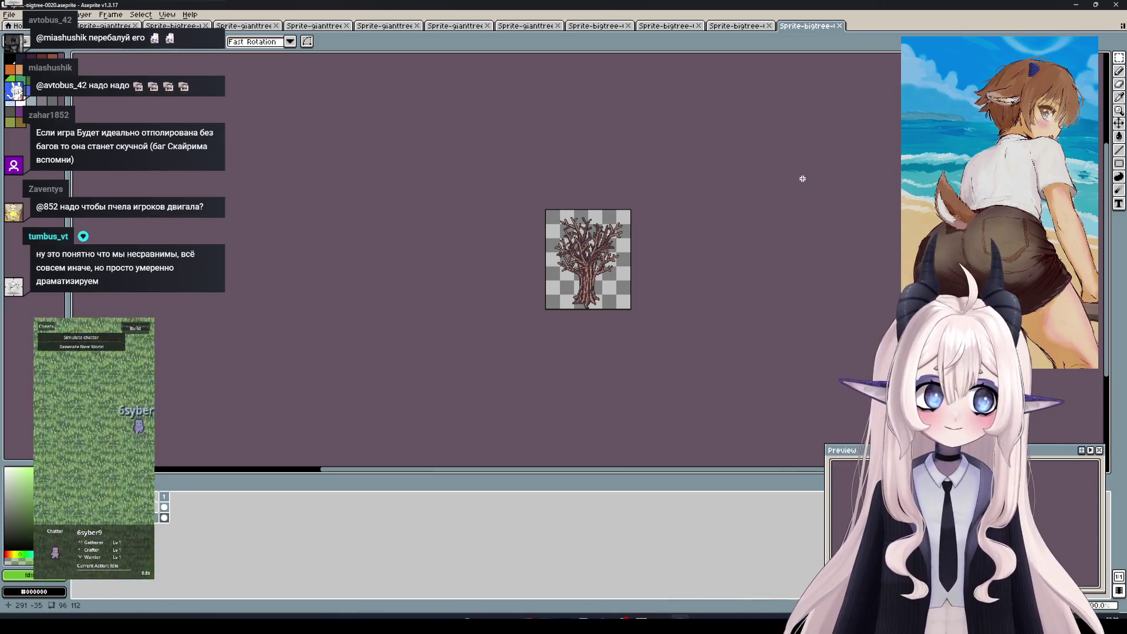
# Save bigtree sprites 0020, 0011 and 0010 as PNG files
pyautogui.hotkey('ctrl', 's')
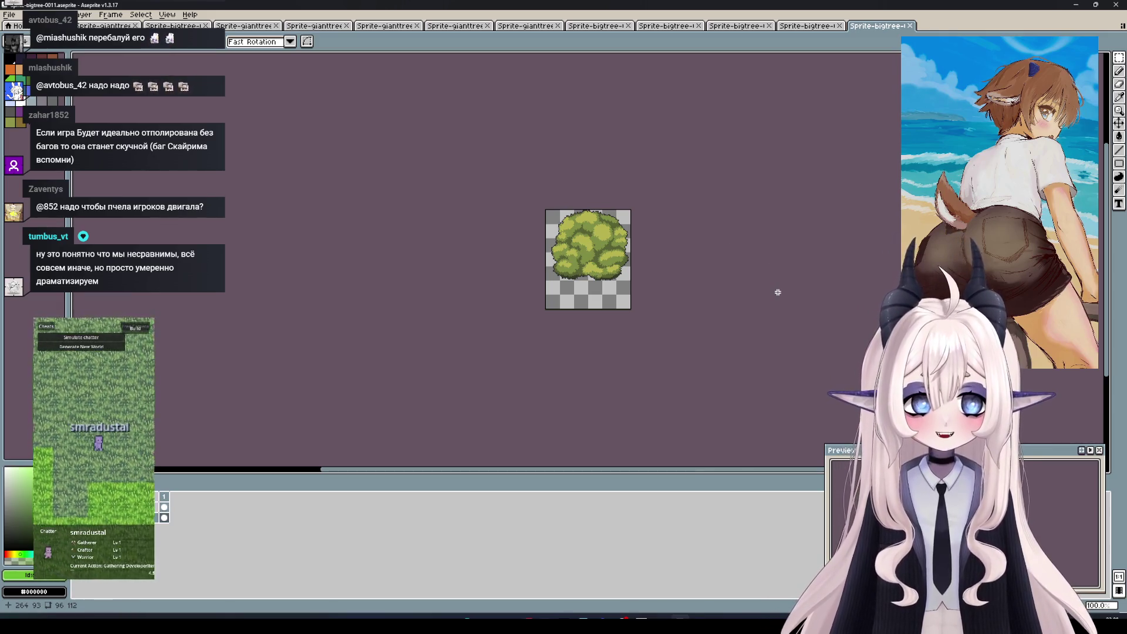
pyautogui.hotkey('ctrl', 's')
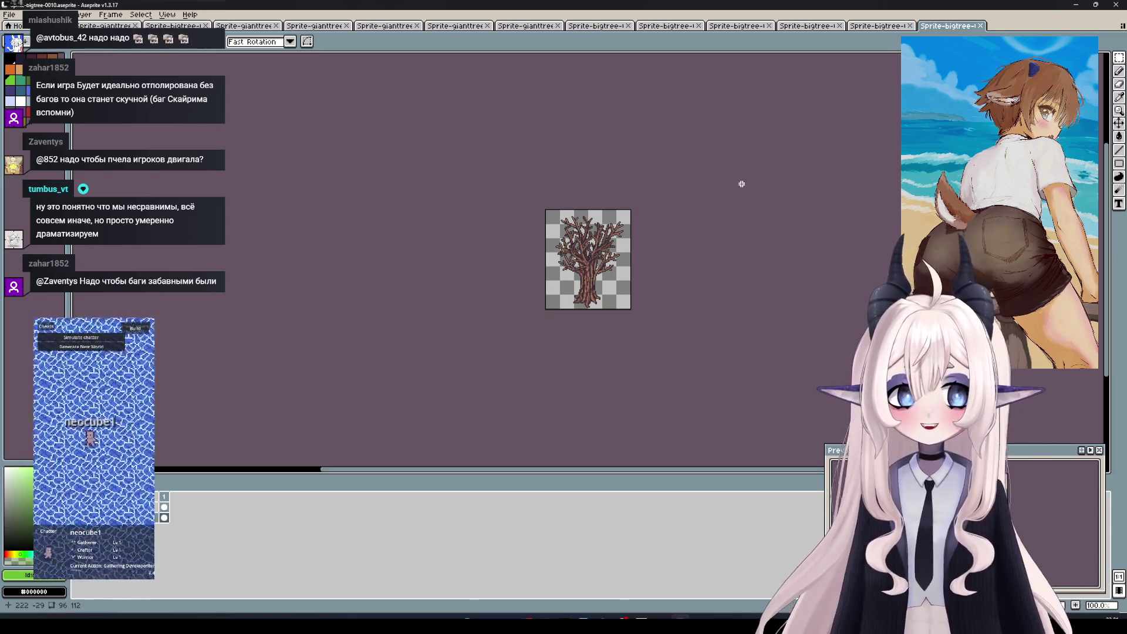
pyautogui.hotkey('ctrl', 's')
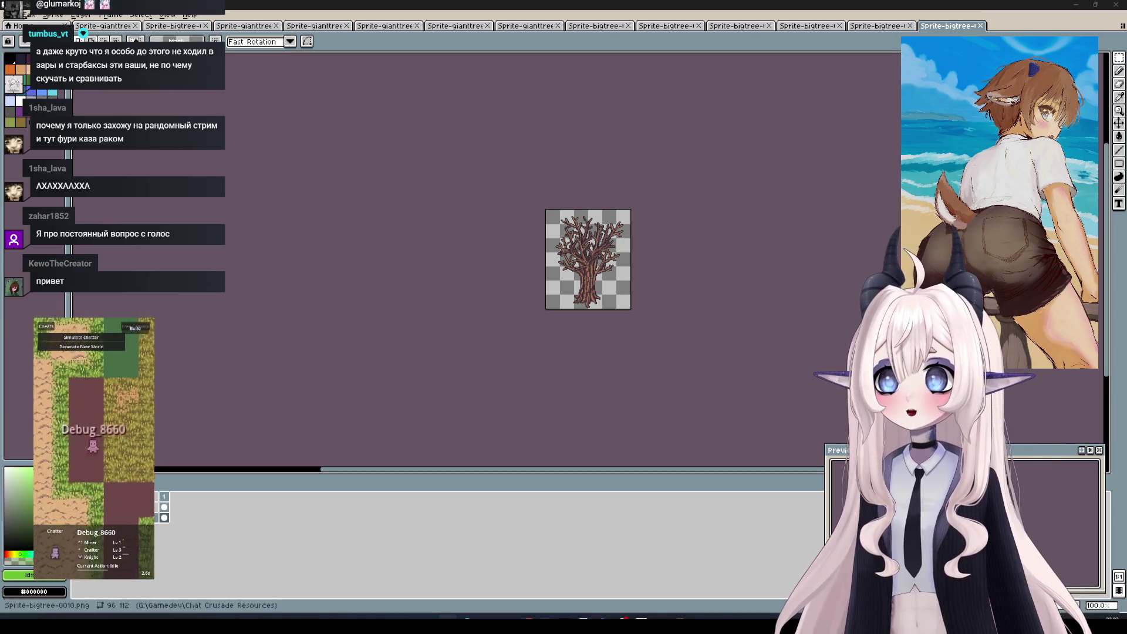
# Reopen Деревья.aseprite from the recent files list
pyautogui.hotkey('ctrl', 'Tab')
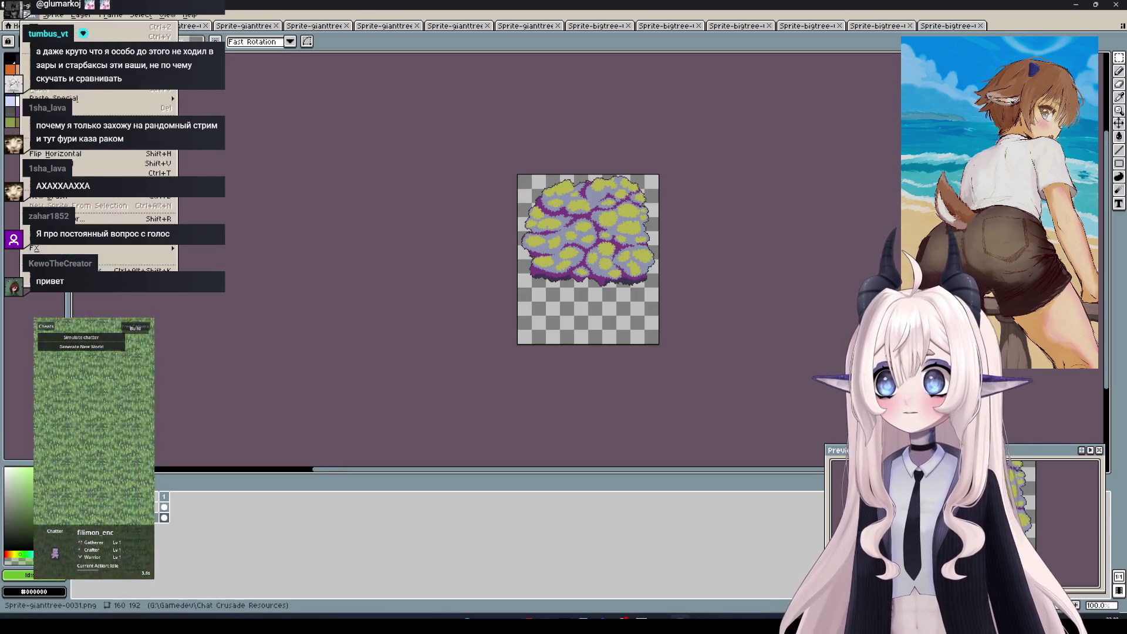
pyautogui.click(9, 15)
pyautogui.moveTo(36, 46)
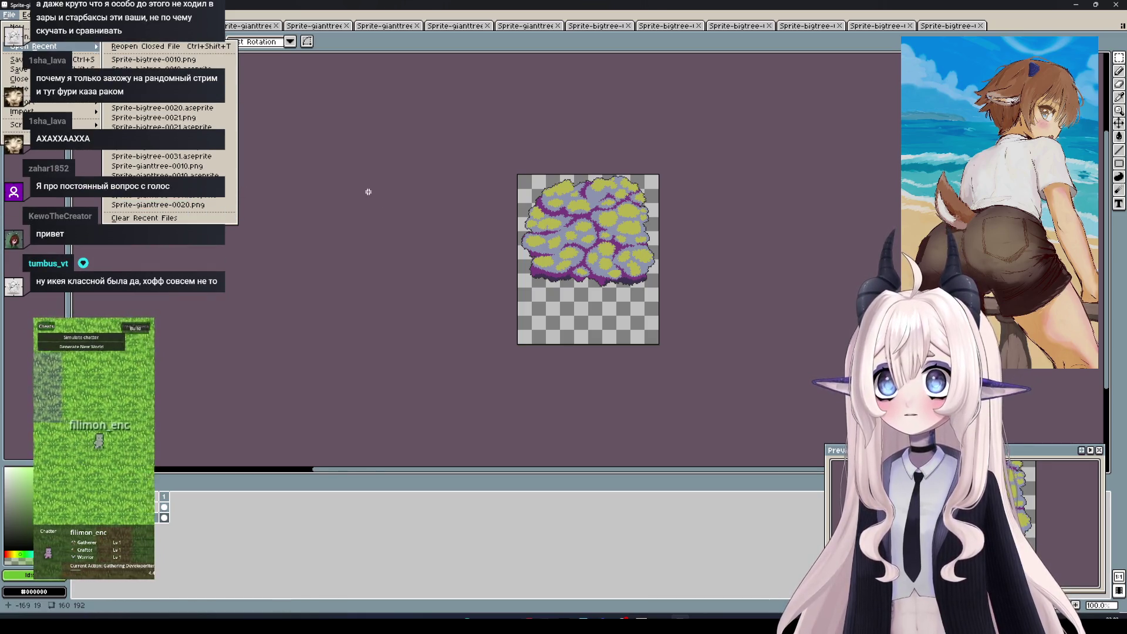
pyautogui.click(278, 92)
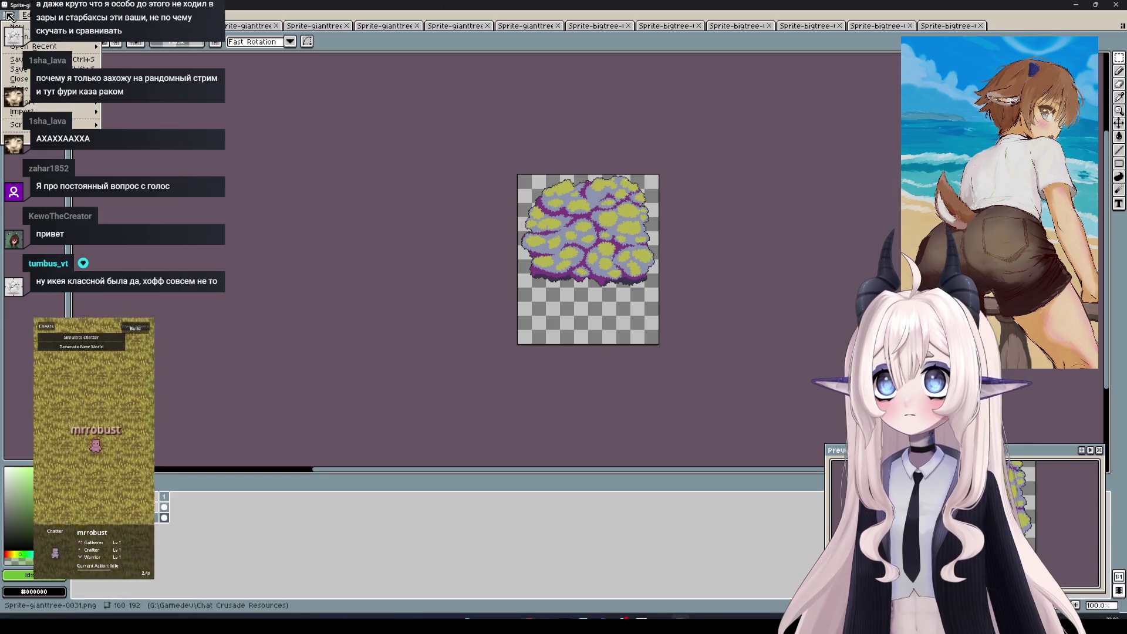
pyautogui.click(47, 14)
pyautogui.click(10, 15)
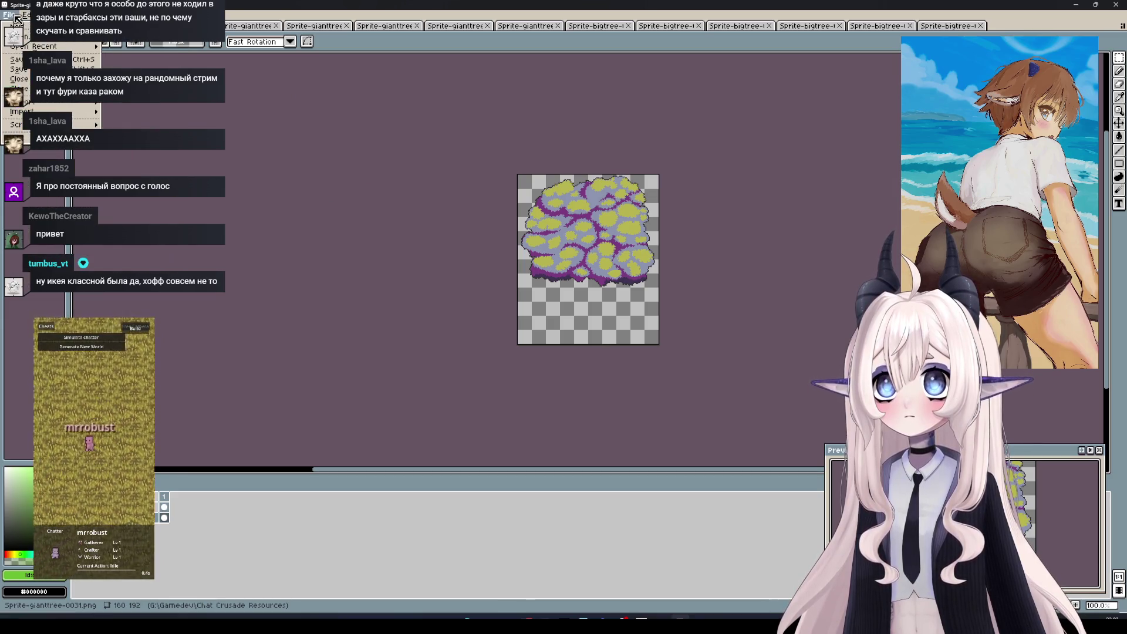
pyautogui.moveTo(71, 46)
pyautogui.click(147, 47)
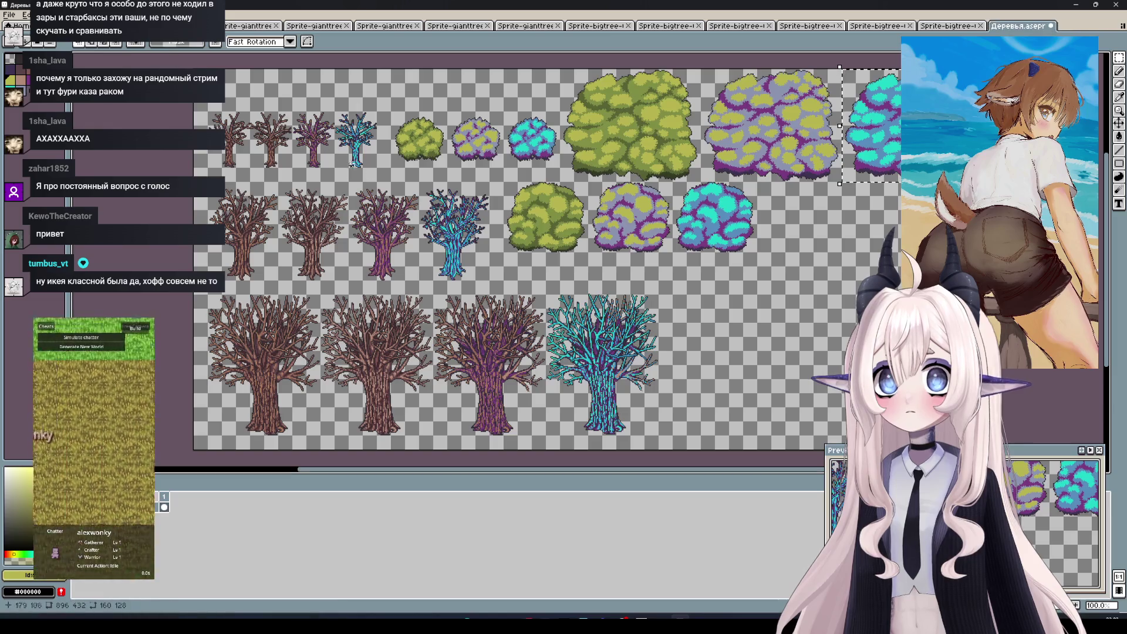
# Select the small green bush in the sheet's top row with a rectangular marquee
pyautogui.moveTo(248, 111); pyautogui.dragTo(292, 176)
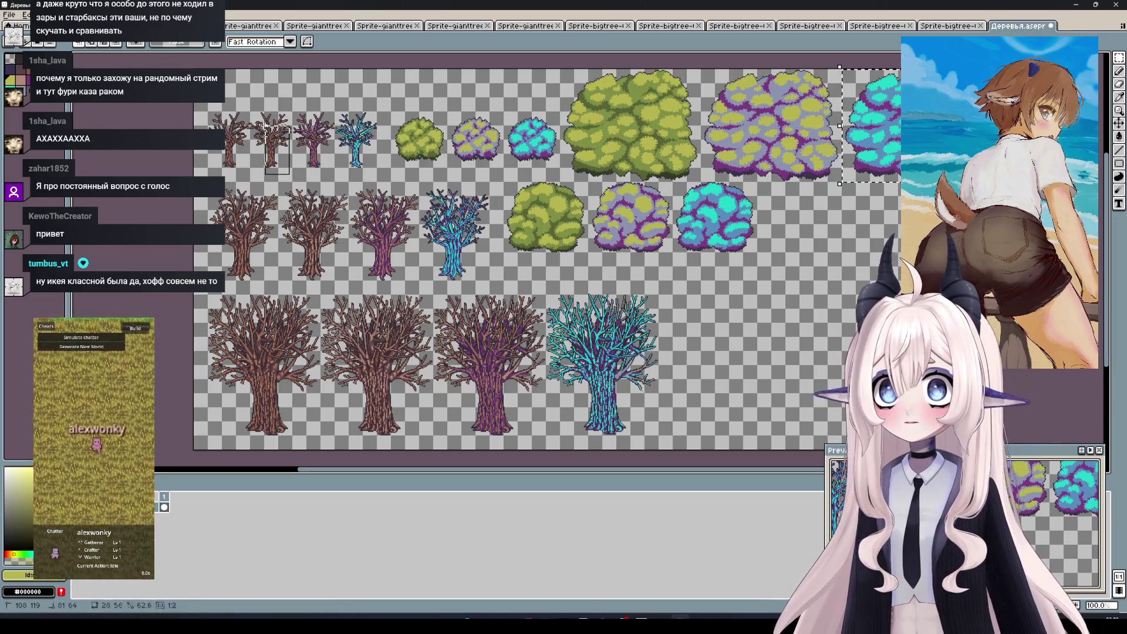
pyautogui.moveTo(438, 182); pyautogui.dragTo(399, 130)
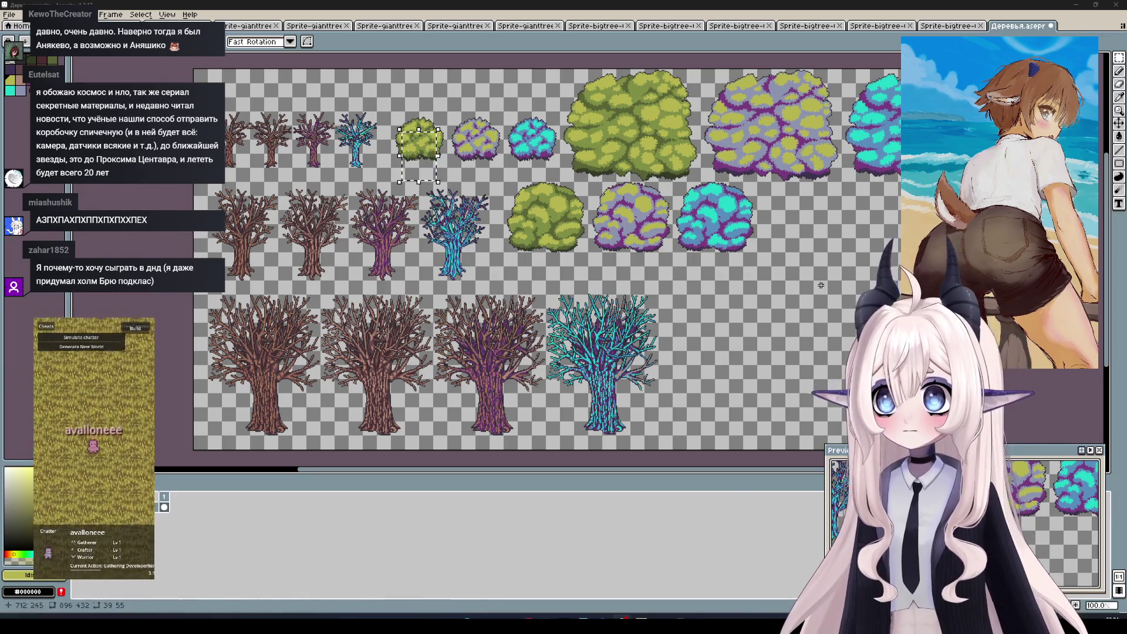
pyautogui.scroll(2, 856, 219)
pyautogui.scroll(-2, 733, 229)
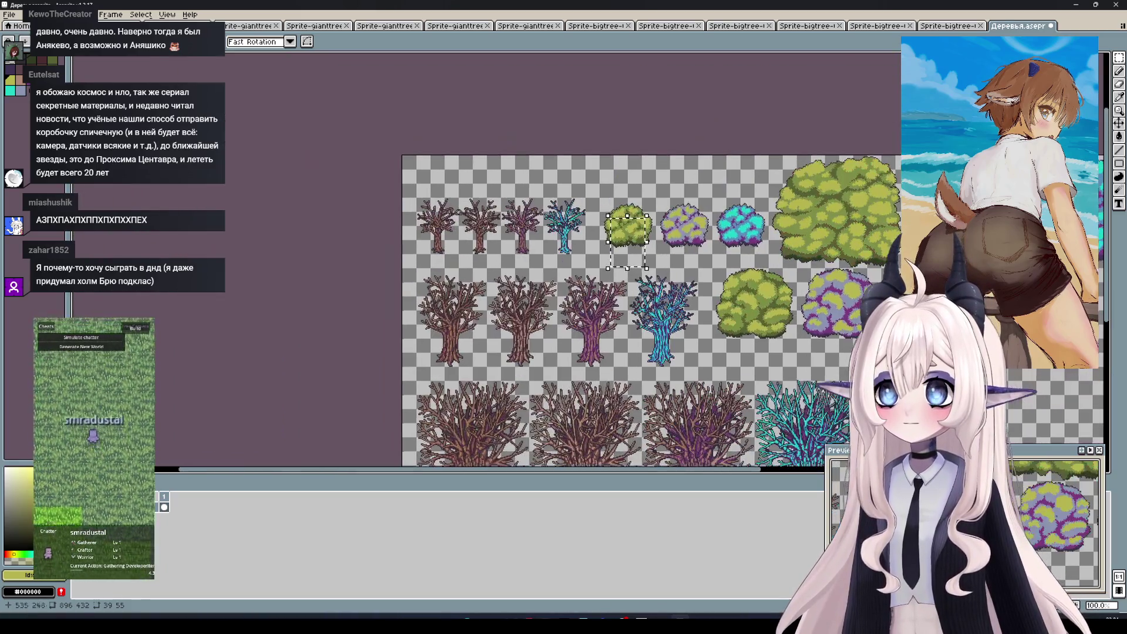
pyautogui.scroll(1, 654, 291)
pyautogui.scroll(1, 653, 291)
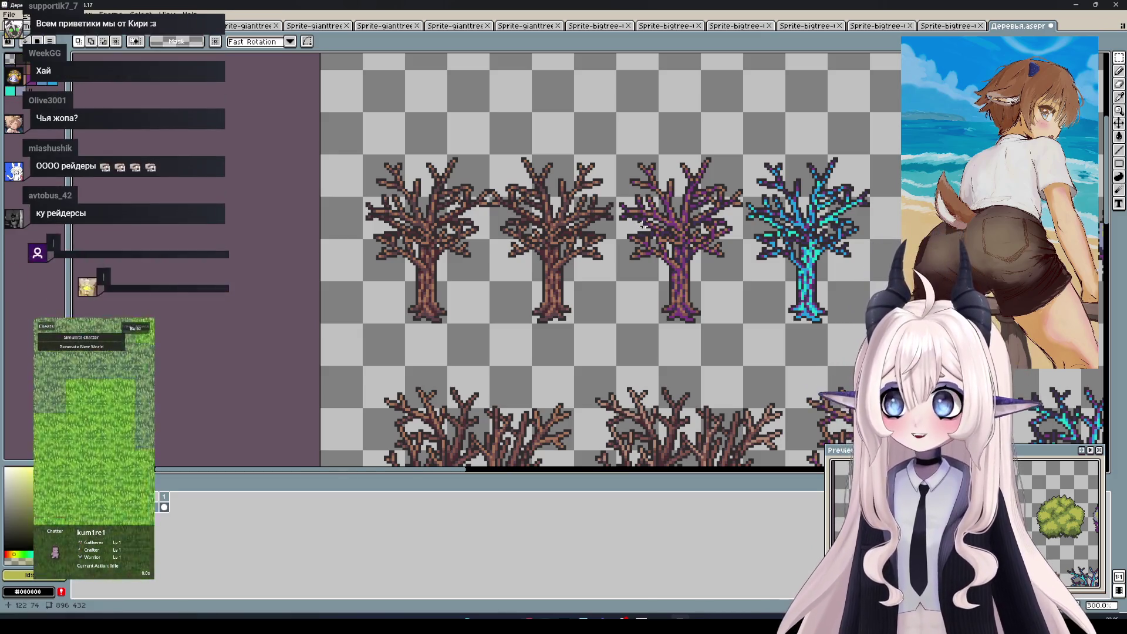
pyautogui.moveTo(643, 225); pyautogui.dragTo(596, 196)
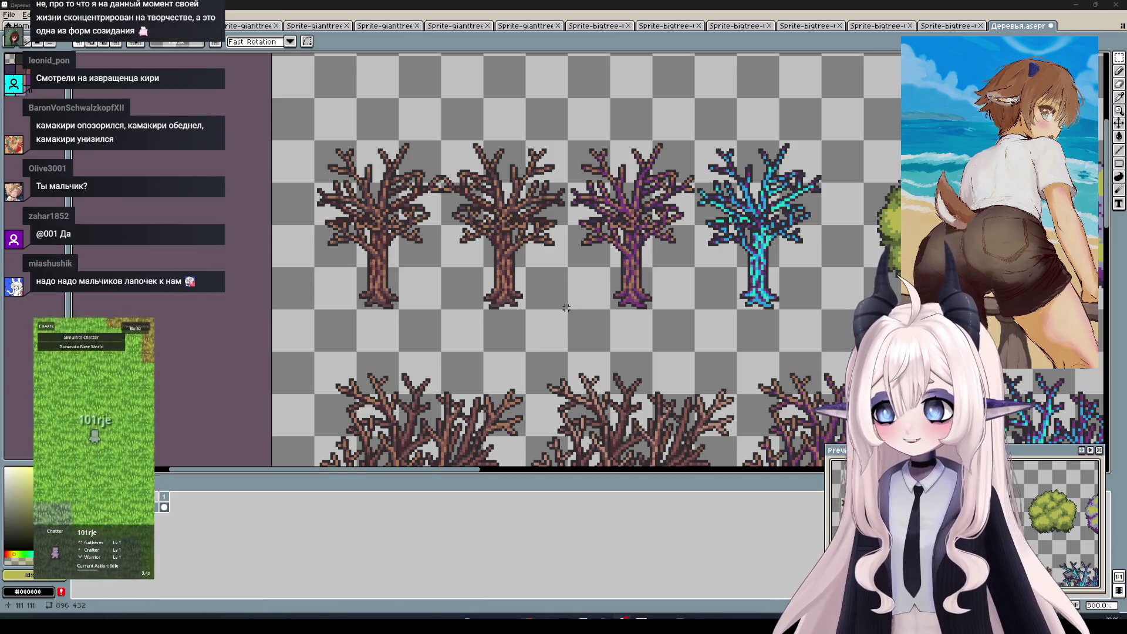
pyautogui.moveTo(566, 307); pyautogui.dragTo(442, 143)
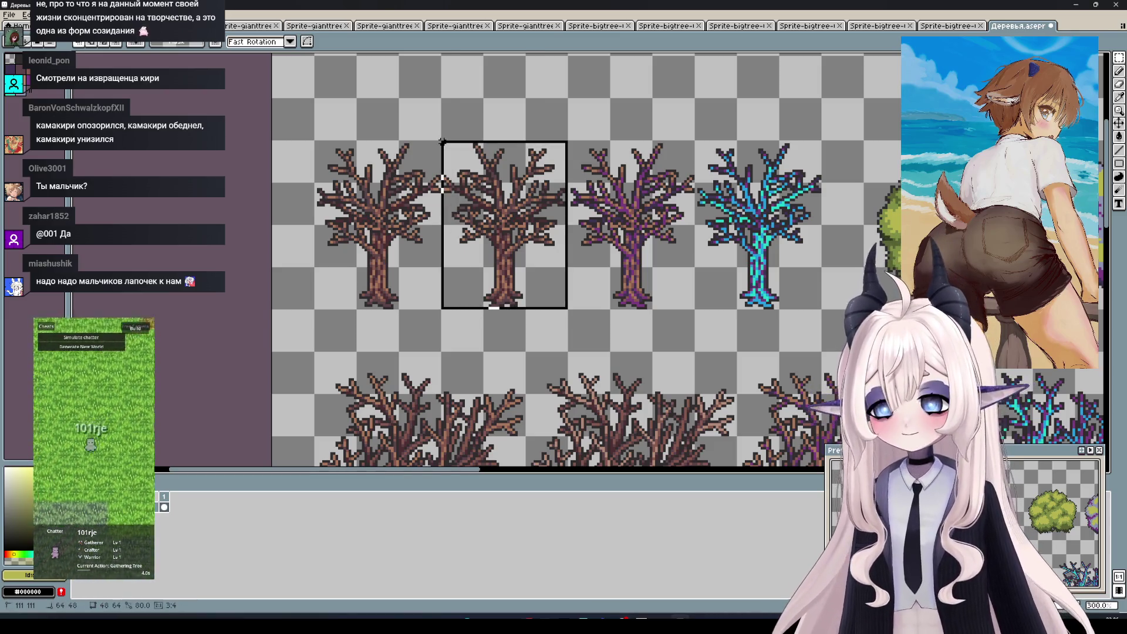
# Open the recent file Sprite-0010.png from the File menu
pyautogui.scroll(-1, 595, 221)
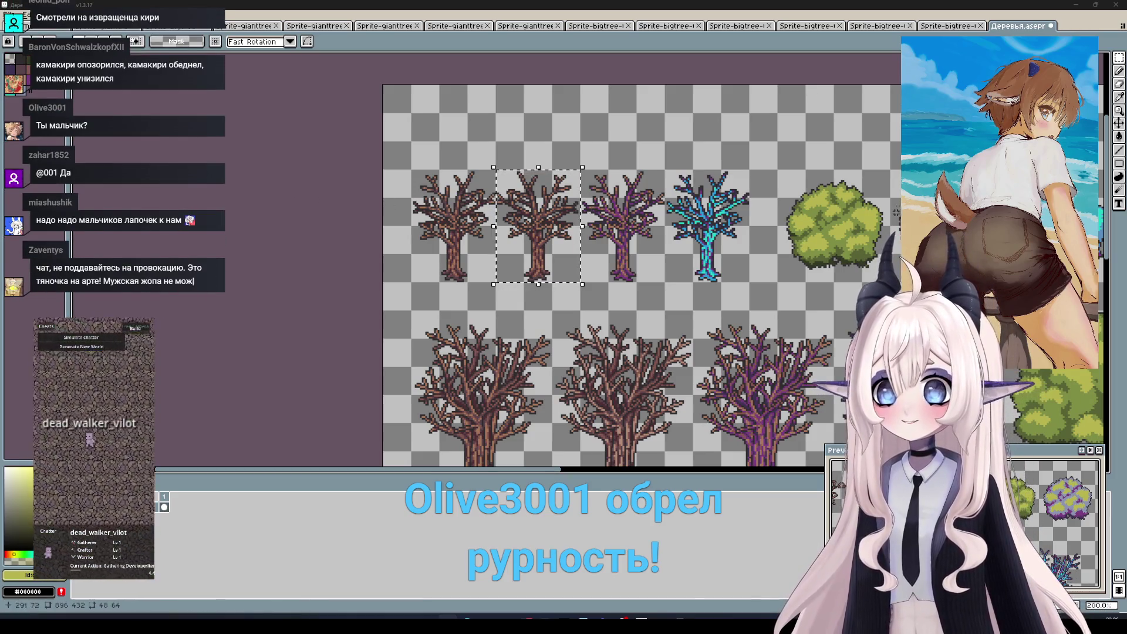
pyautogui.click(10, 14)
pyautogui.moveTo(18, 46)
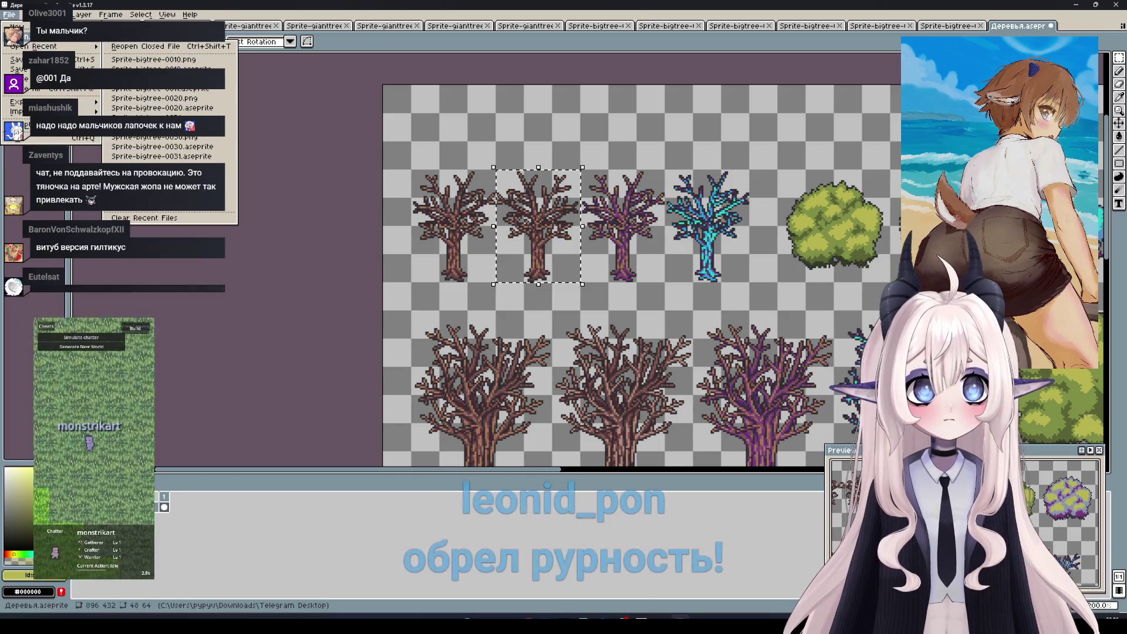
pyautogui.click(154, 60)
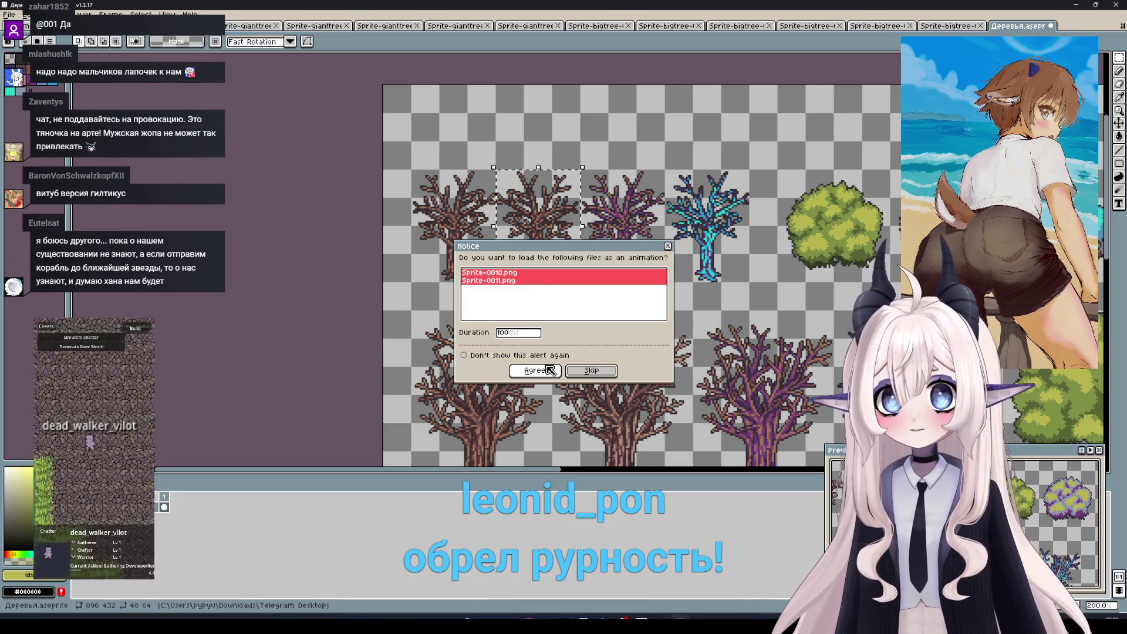
# Open Sprite-0010.png as a single image and erase its whole canvas
pyautogui.click(590, 370)
pyautogui.hotkey('ctrl', 'a')
pyautogui.press('Delete')
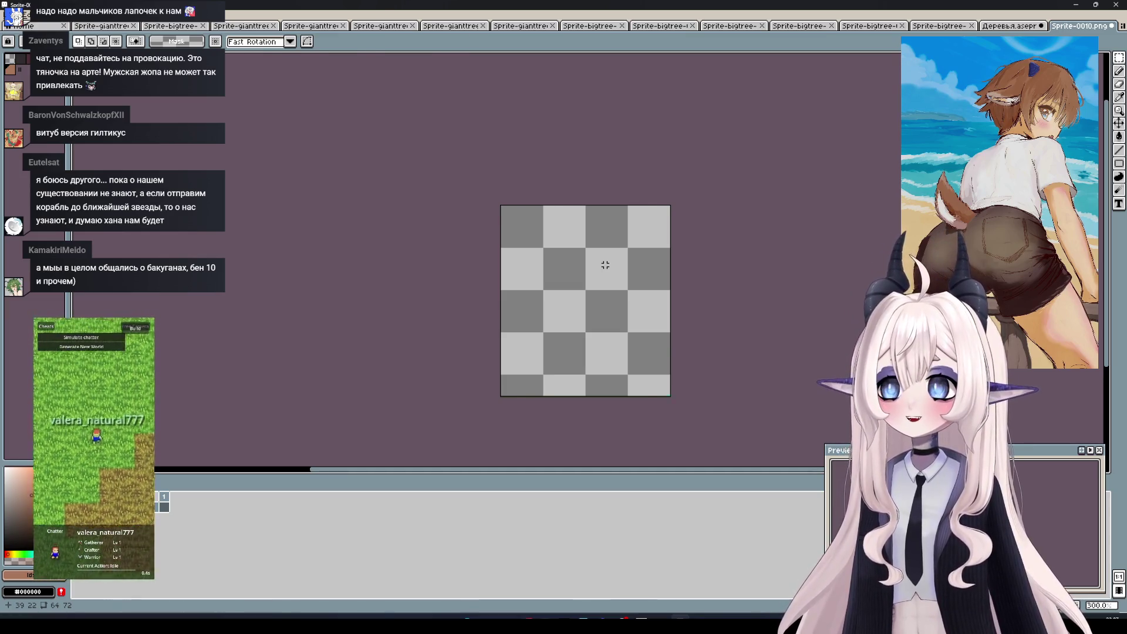
pyautogui.hotkey('ctrl', 'z')
pyautogui.hotkey('ctrl', 'y')
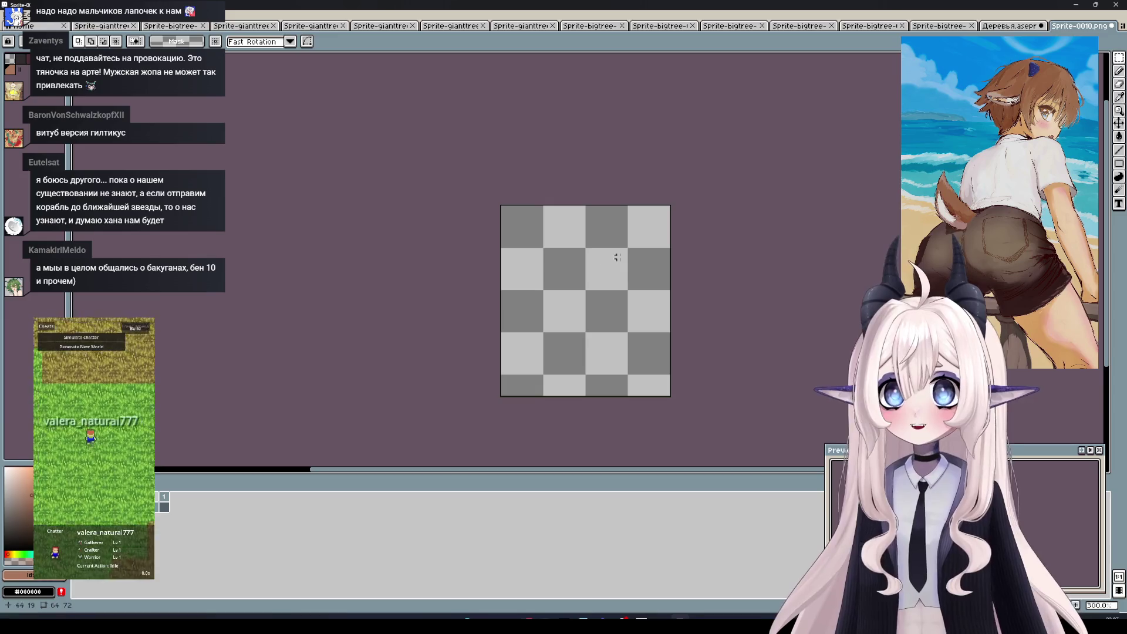
# Cycle through the open tree sprites and return to the Деревья.aseprite sheet
pyautogui.click(101, 25)
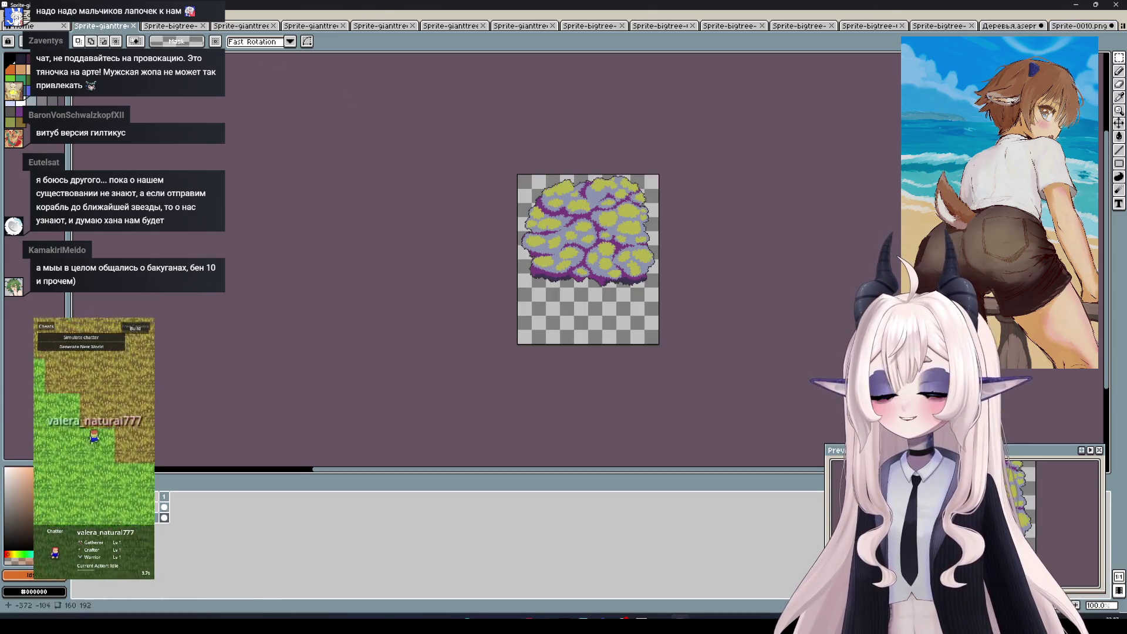
pyautogui.click(22, 29)
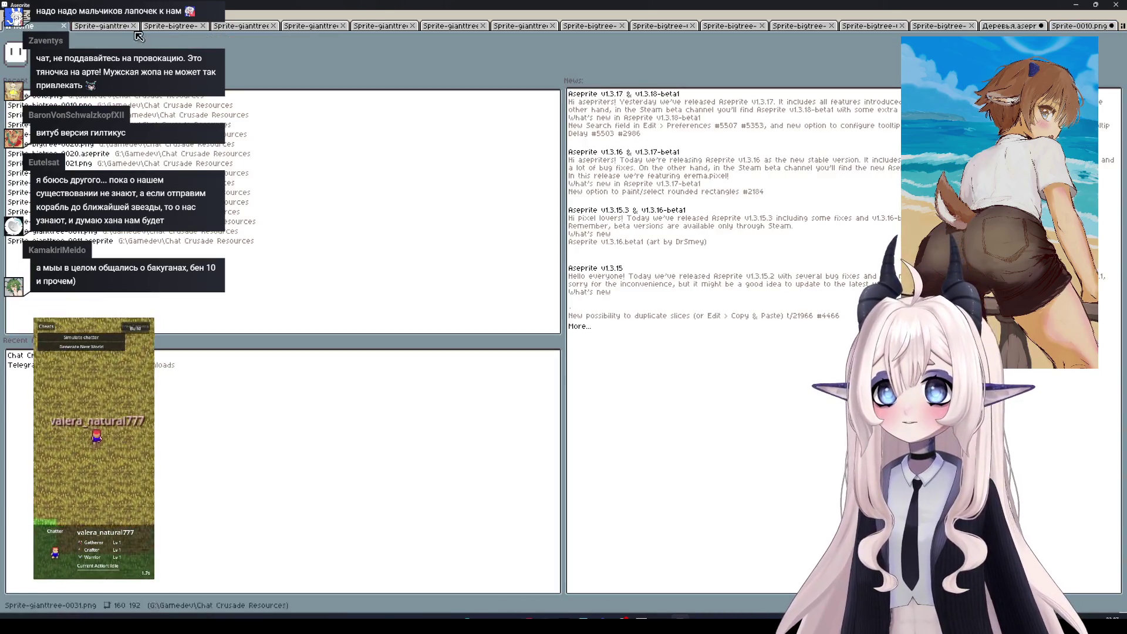
pyautogui.click(170, 27)
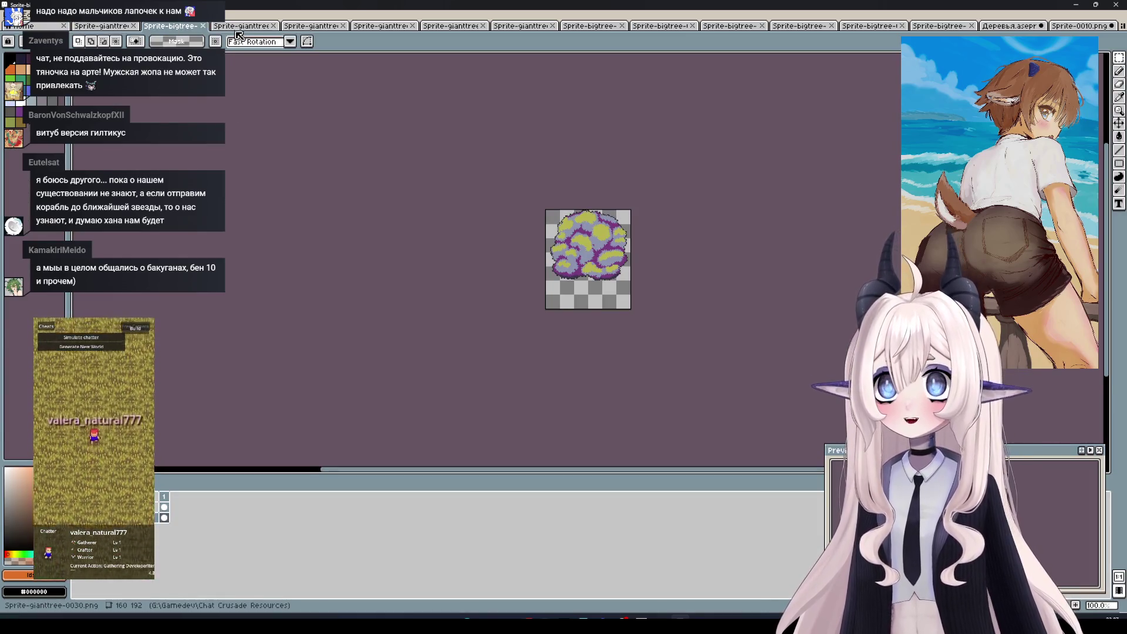
pyautogui.click(241, 26)
pyautogui.click(1009, 26)
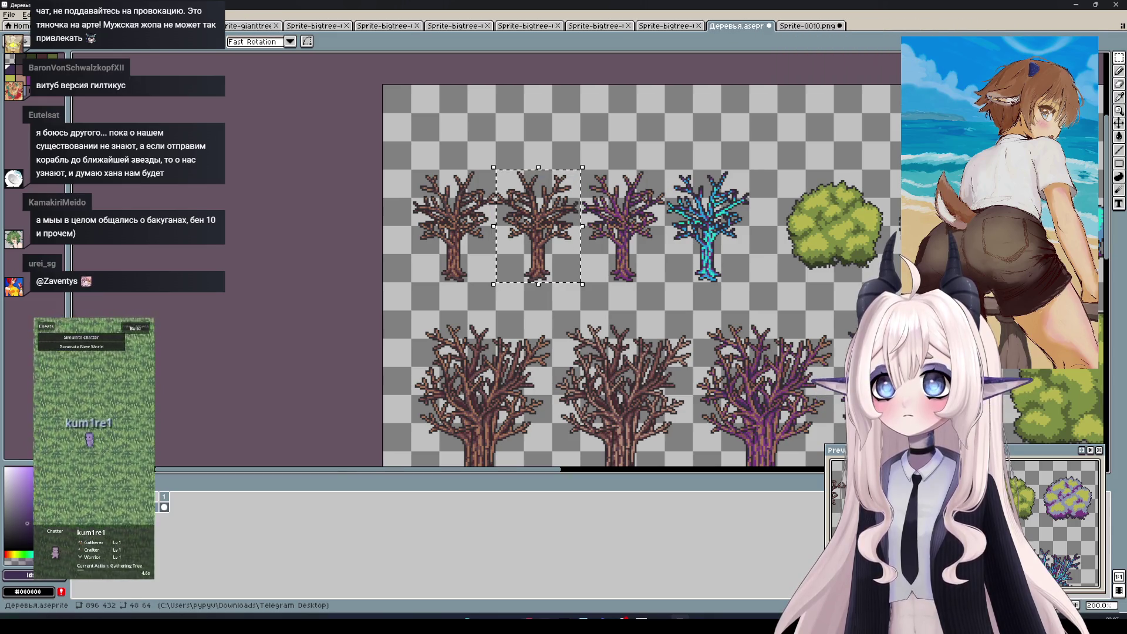
# Close the five extra Sprite-bigtree documents, then go to the empty Sprite-0010.png sprite
pyautogui.click(136, 26)
pyautogui.click(136, 26)
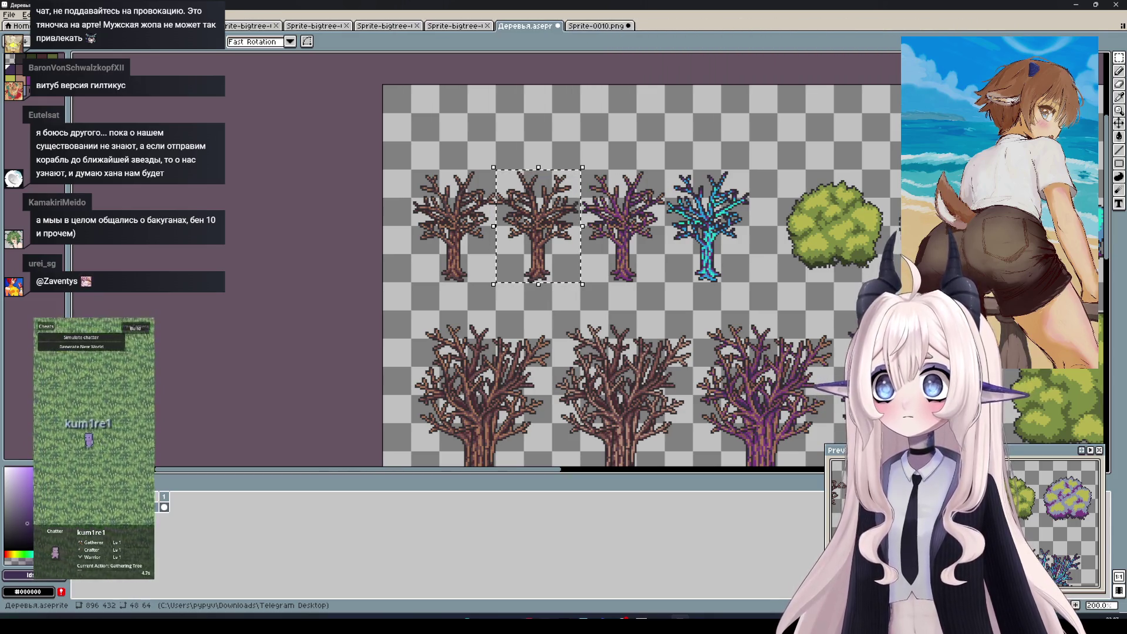
pyautogui.click(136, 26)
pyautogui.click(136, 26)
pyautogui.click(136, 26)
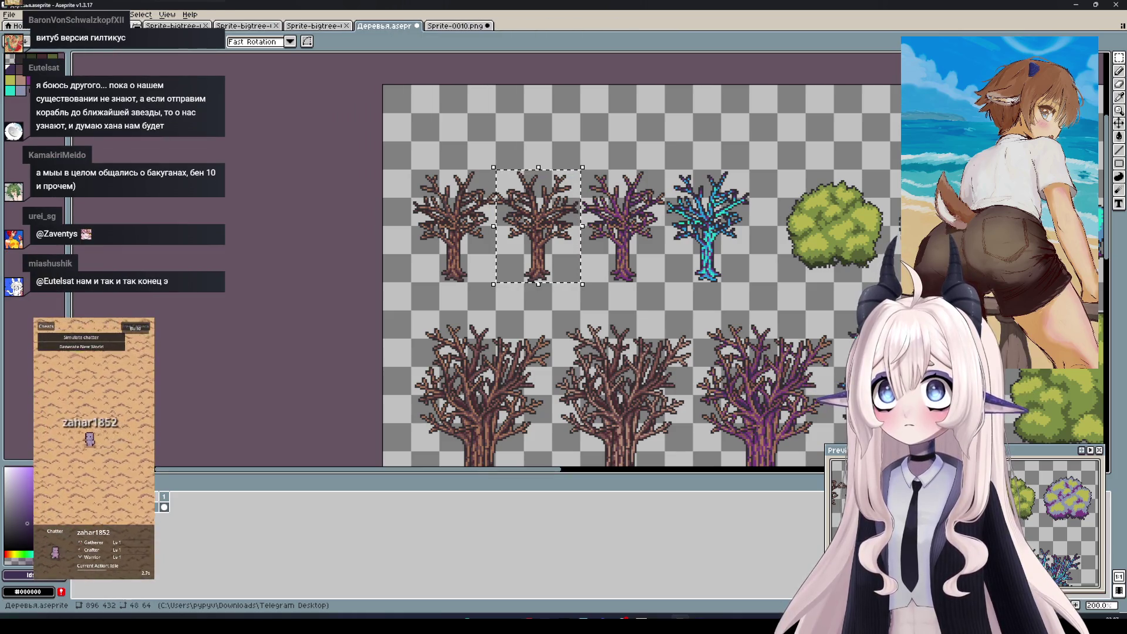
pyautogui.click(136, 26)
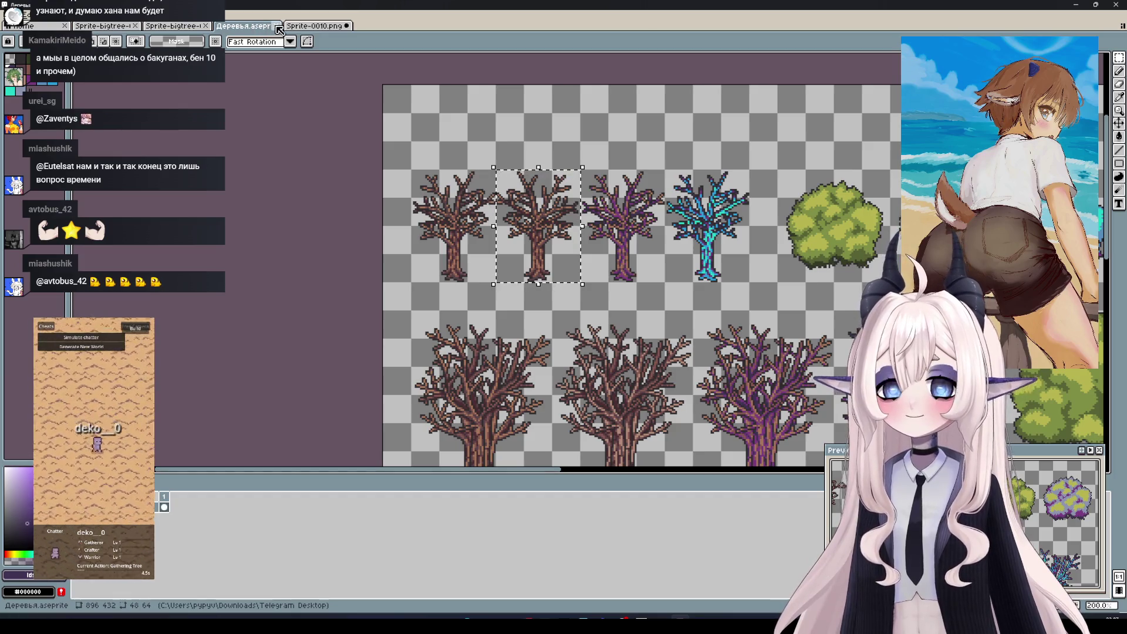
pyautogui.moveTo(572, 213); pyautogui.dragTo(488, 218)
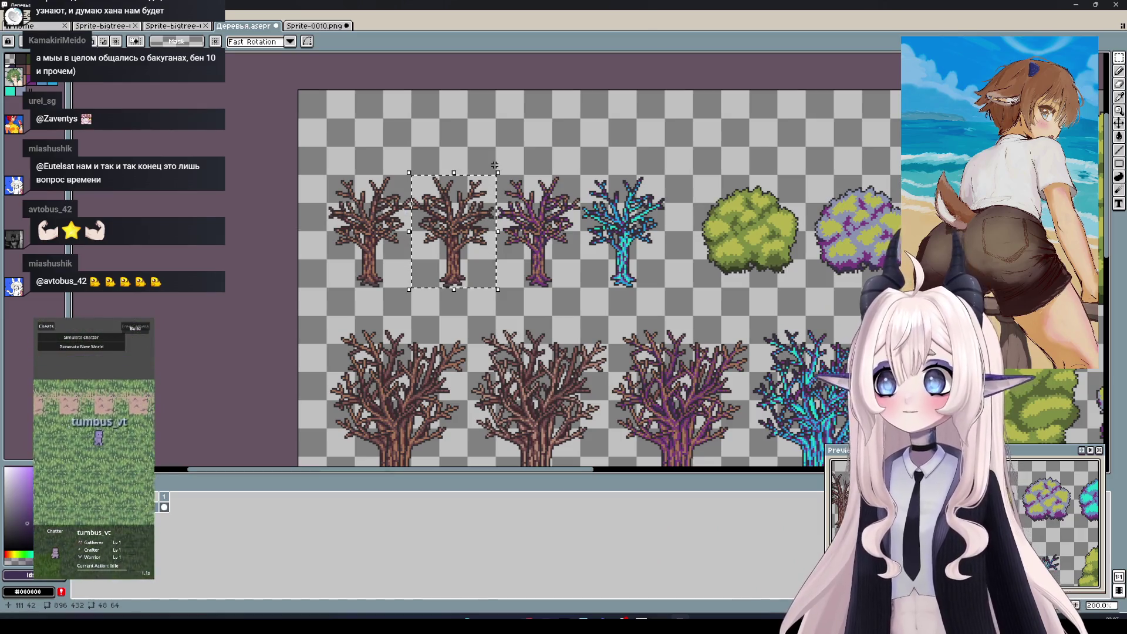
pyautogui.click(320, 26)
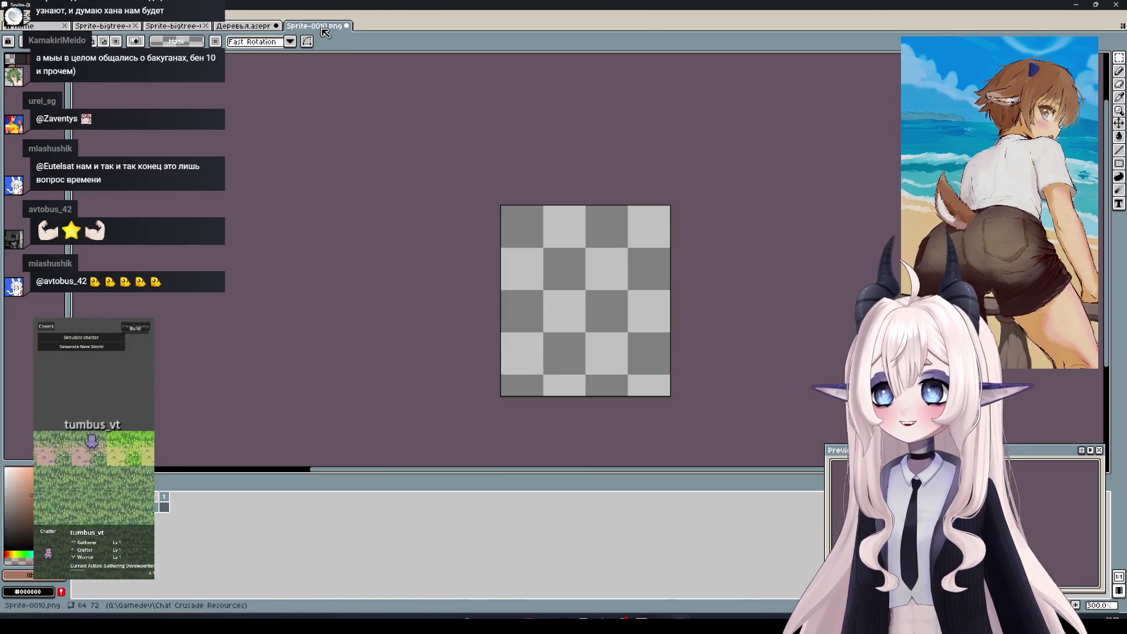
# Paste the copied bare brown tree into the 64×72 Sprite-0010.png canvas and position it
pyautogui.hotkey('ctrl', 'v')
pyautogui.moveTo(730, 364); pyautogui.dragTo(587, 259)
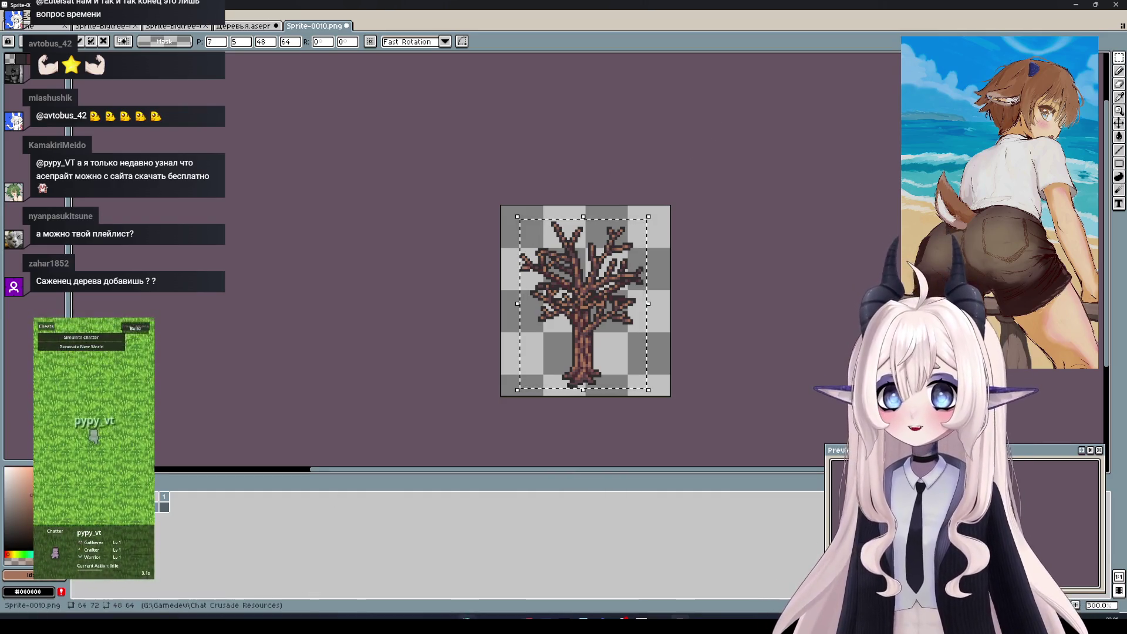
pyautogui.hotkey('alt', 'Tab')
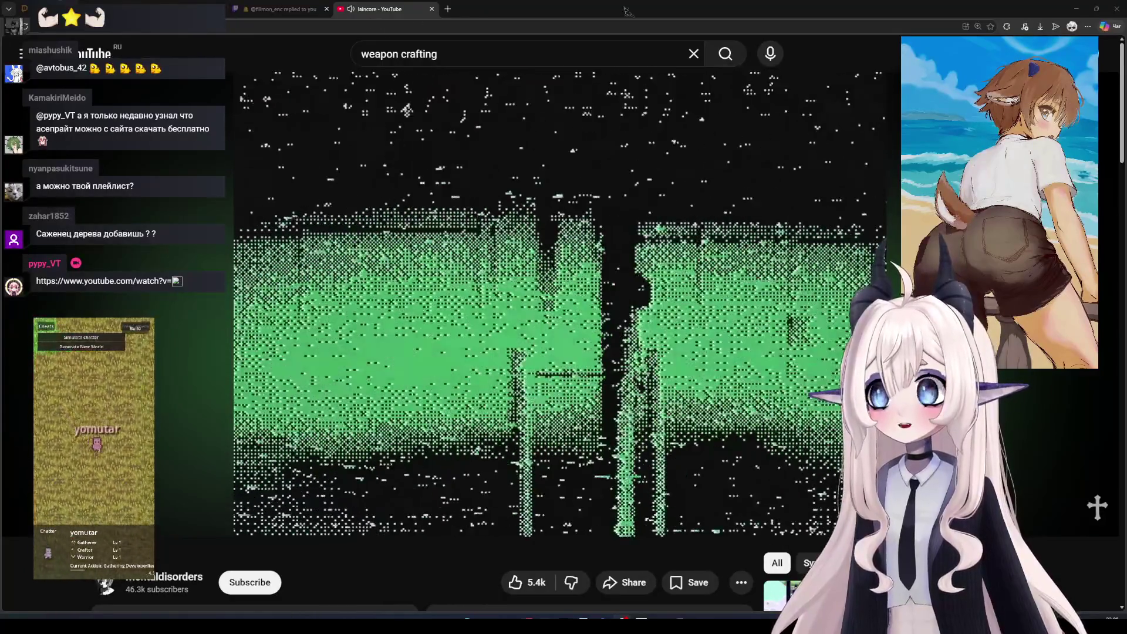
# Minimize the YouTube browser window to get back to Aseprite
pyautogui.click(1077, 11)
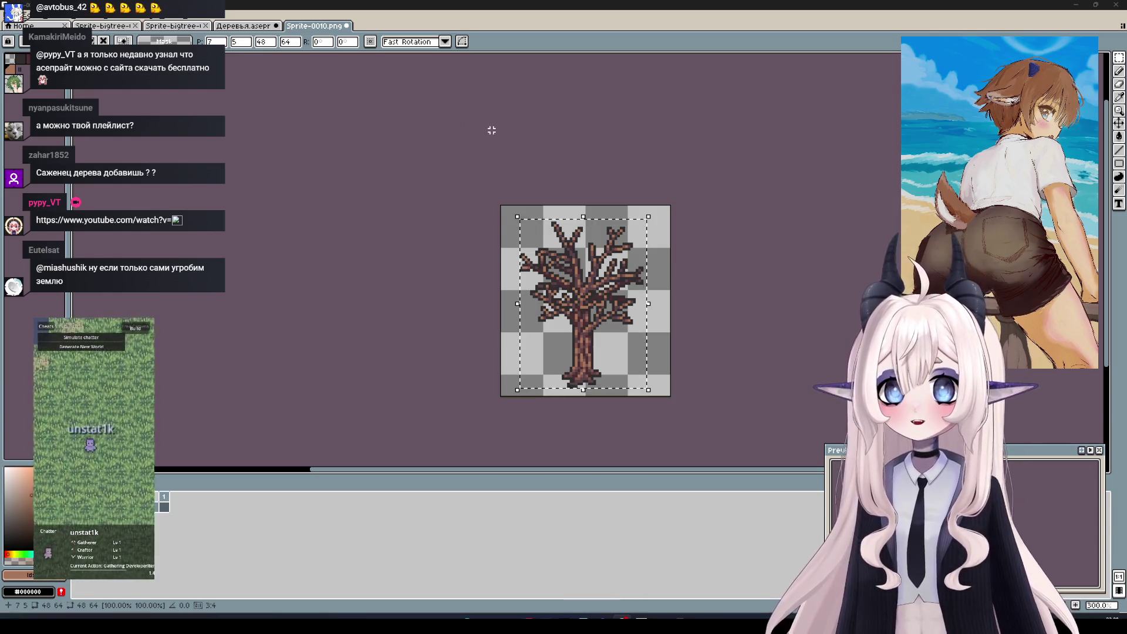
# Select the green bush on the Деревья.aseprite sheet and paste it into Sprite-0010.png
pyautogui.click(103, 26)
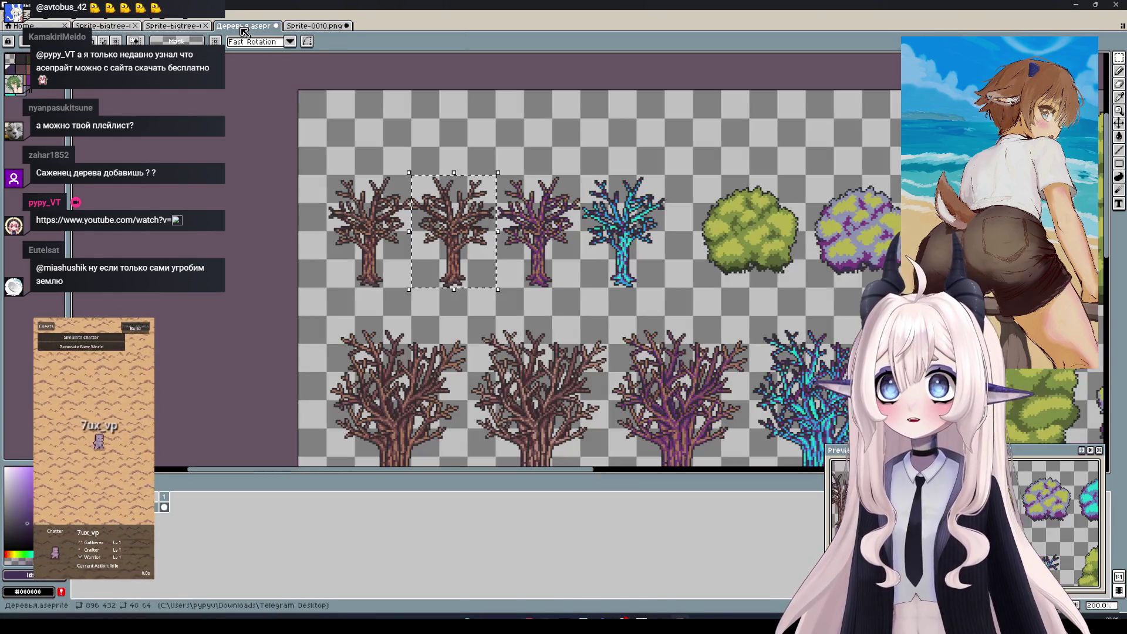
pyautogui.click(243, 26)
pyautogui.moveTo(715, 268)
pyautogui.mouseDown()
pyautogui.moveTo(658, 268)
pyautogui.moveTo(557, 180)
pyautogui.mouseUp()
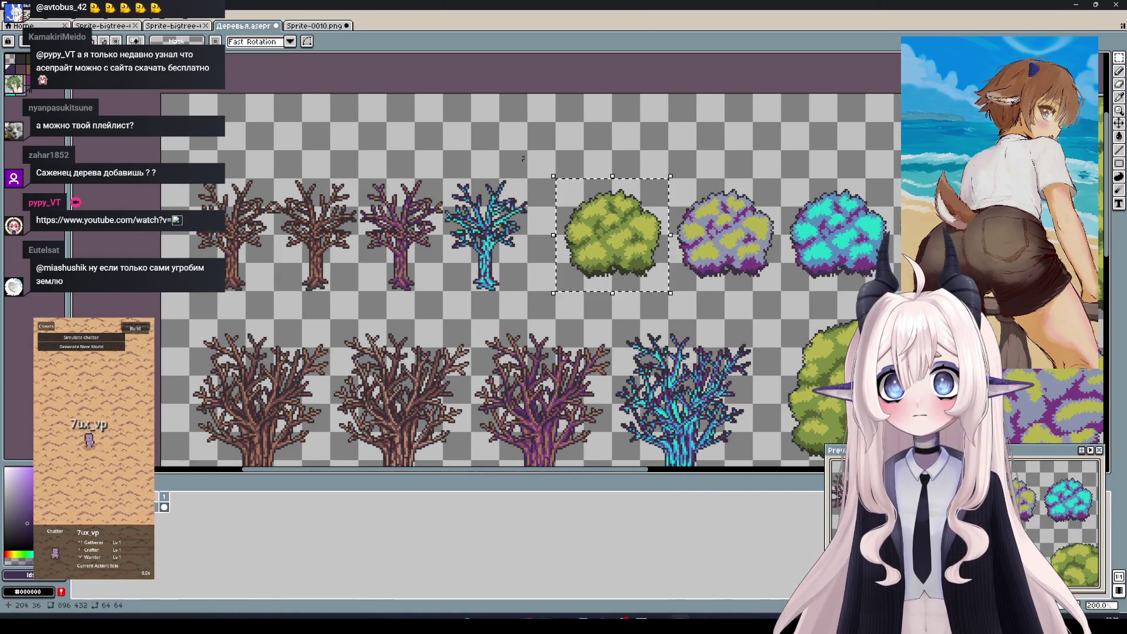
pyautogui.click(302, 26)
pyautogui.hotkey('ctrl', 'v')
pyautogui.click(222, 452)
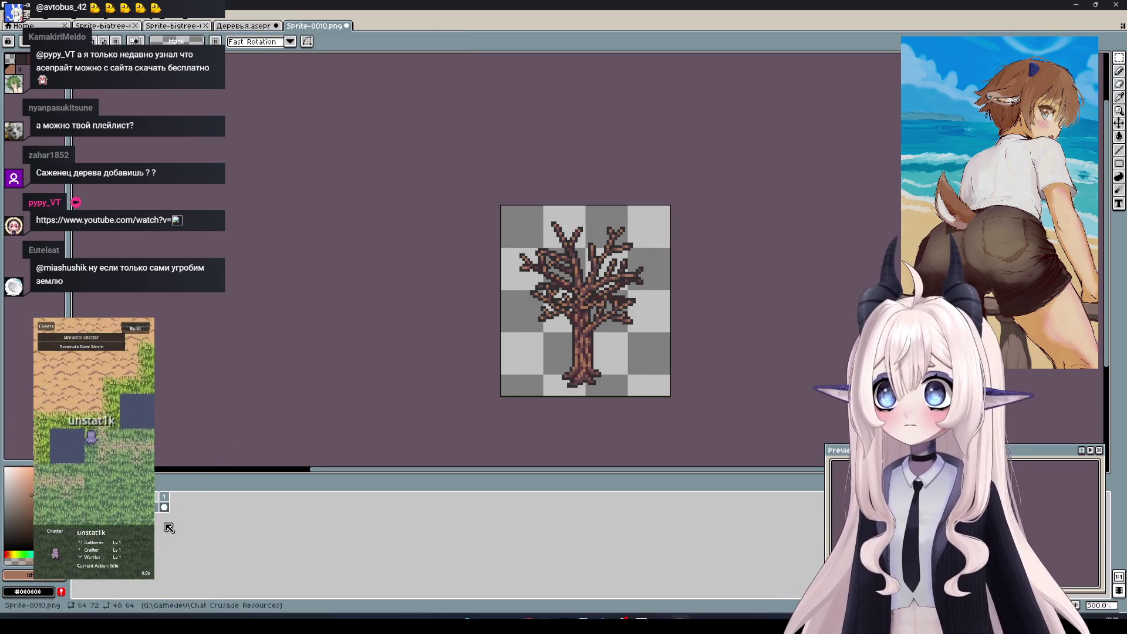
# Paste the green canopy onto a new layer above the trunk, commit it, then undo it
pyautogui.rightClick(158, 519)
pyautogui.moveTo(188, 530)
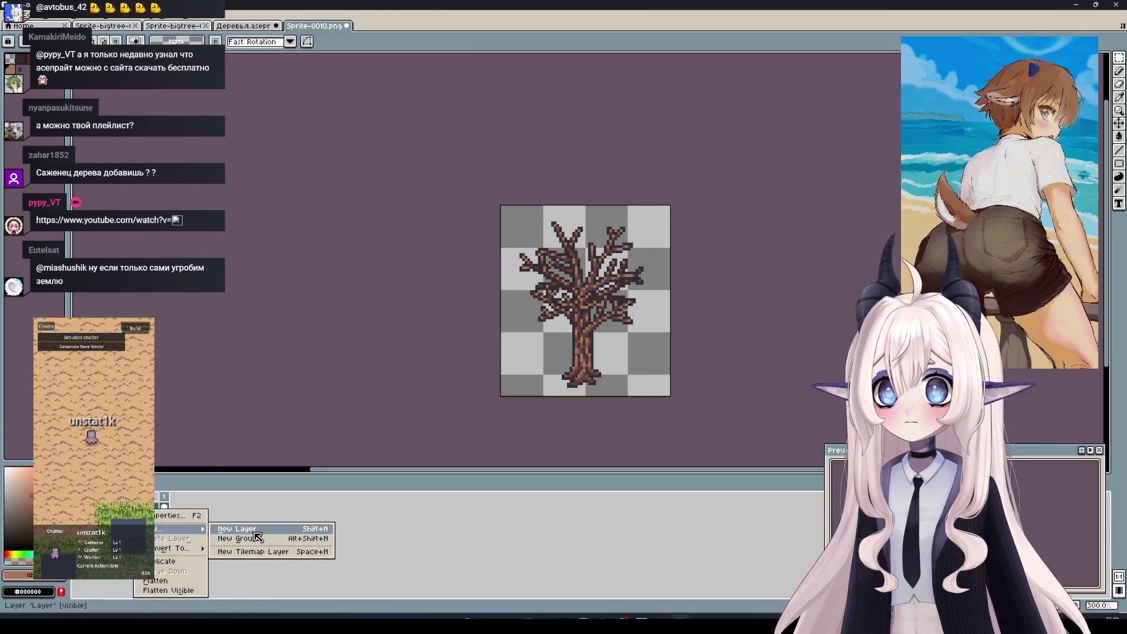
pyautogui.click(258, 532)
pyautogui.hotkey('ctrl', 'v')
pyautogui.moveTo(605, 335); pyautogui.dragTo(602, 297)
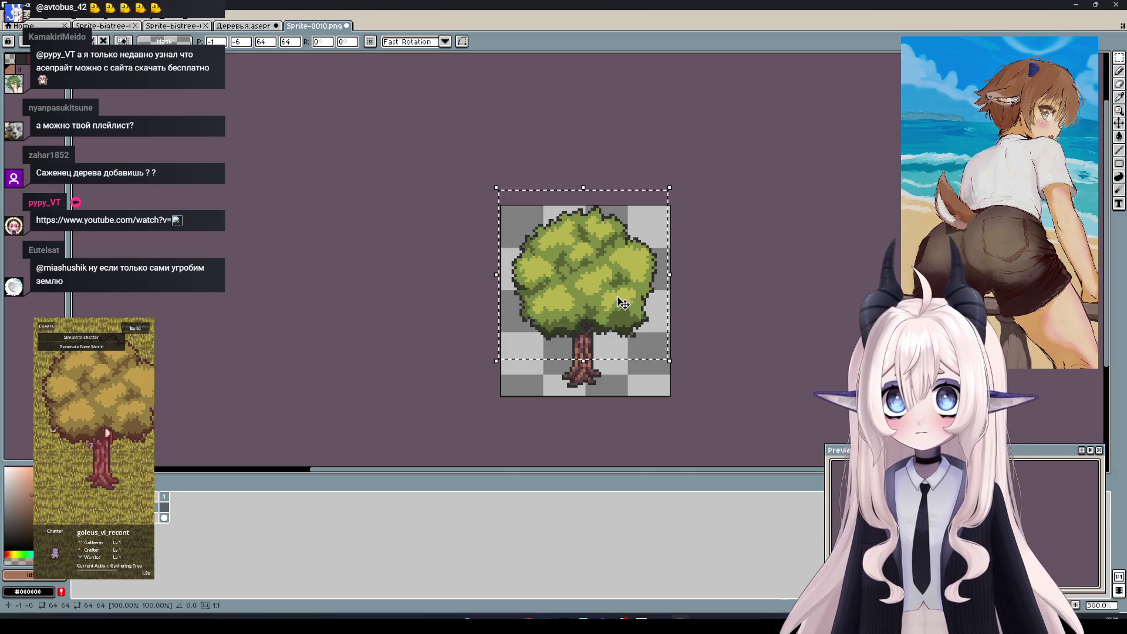
pyautogui.moveTo(602, 297); pyautogui.dragTo(636, 309)
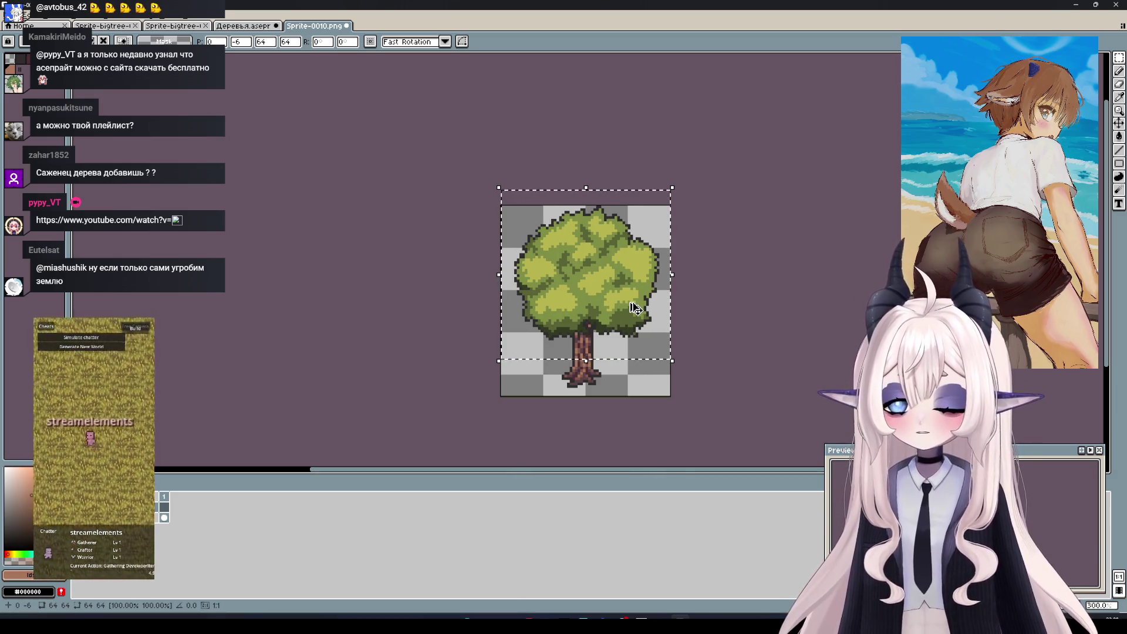
pyautogui.hotkey('ctrl', 'd')
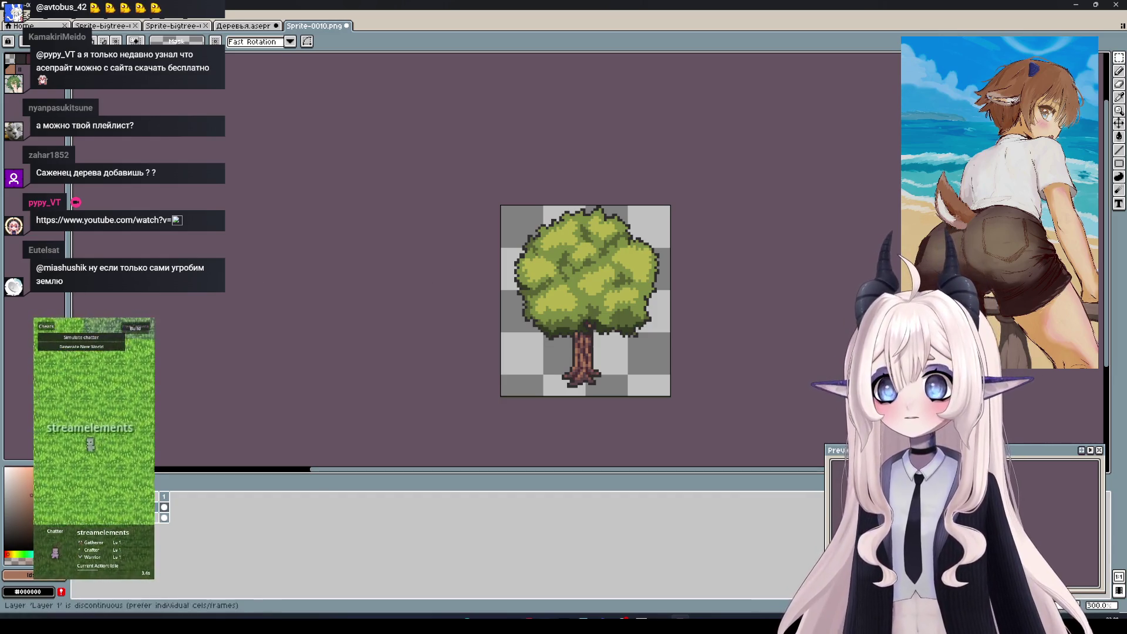
pyautogui.hotkey('ctrl', 'z')
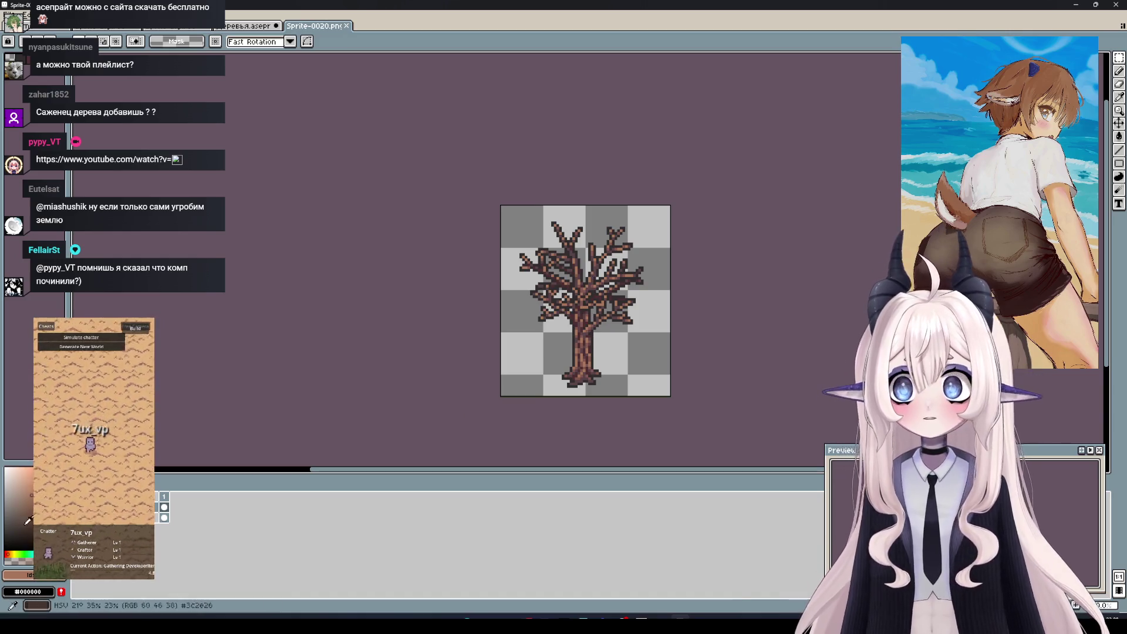
# Save the sprite as Sprite-0020.png, unhide the tree layer, and save the canopy as Sprite-0021.png
pyautogui.hotkey('ctrl', 's')
pyautogui.click(42, 507)
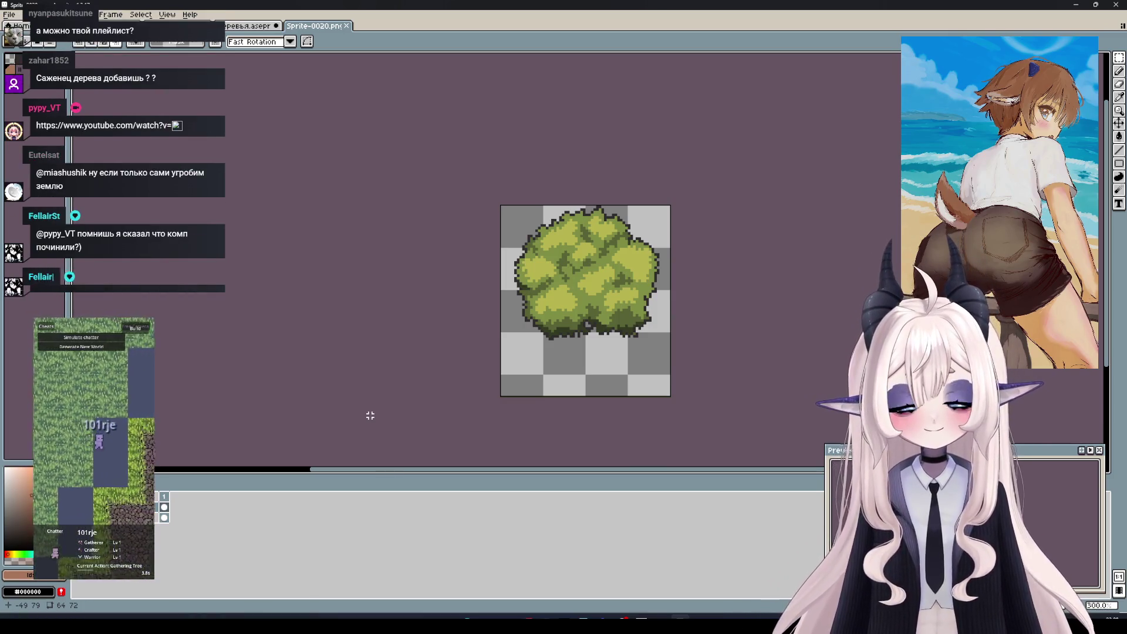
pyautogui.hotkey('ctrl', 's')
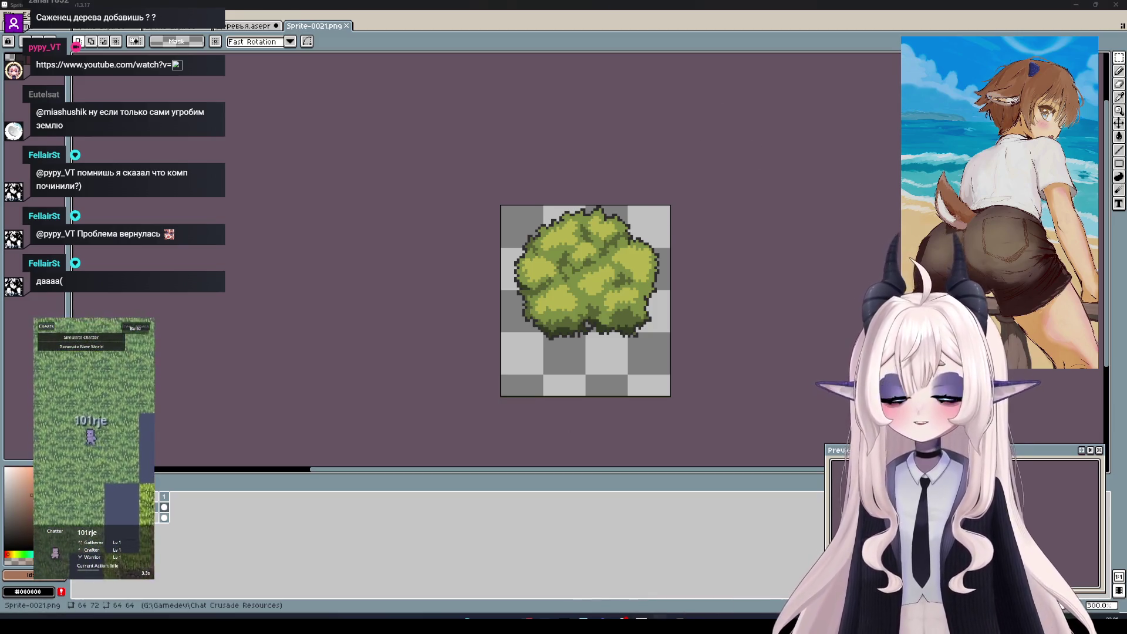
pyautogui.click(637, 584)
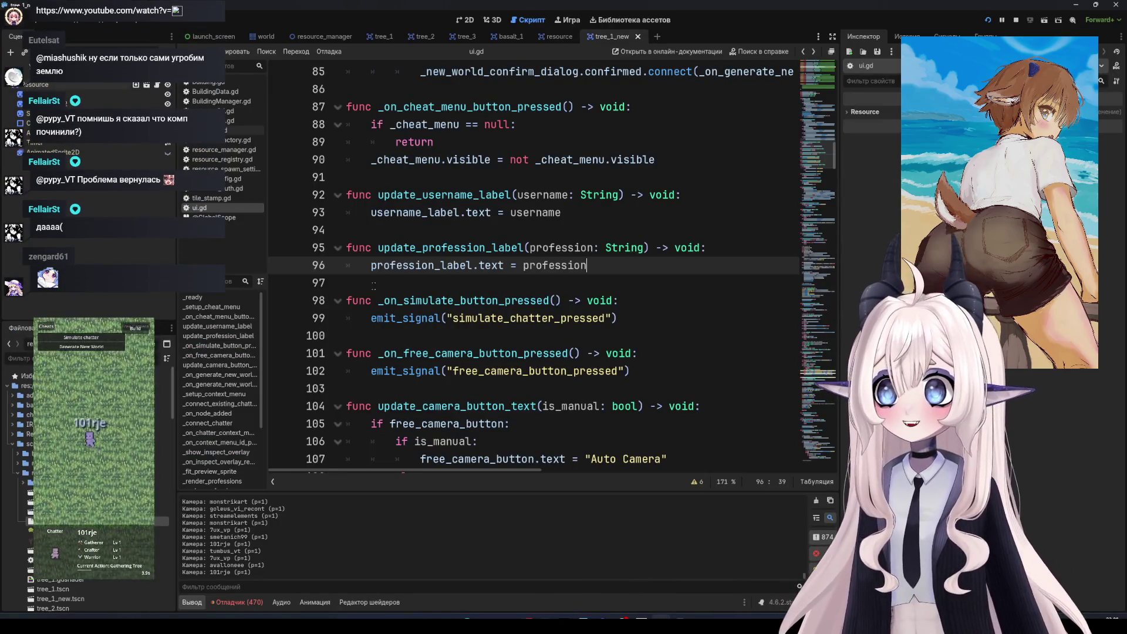
# Select the Resource node and scroll down through the ui.gd script
pyautogui.click(71, 86)
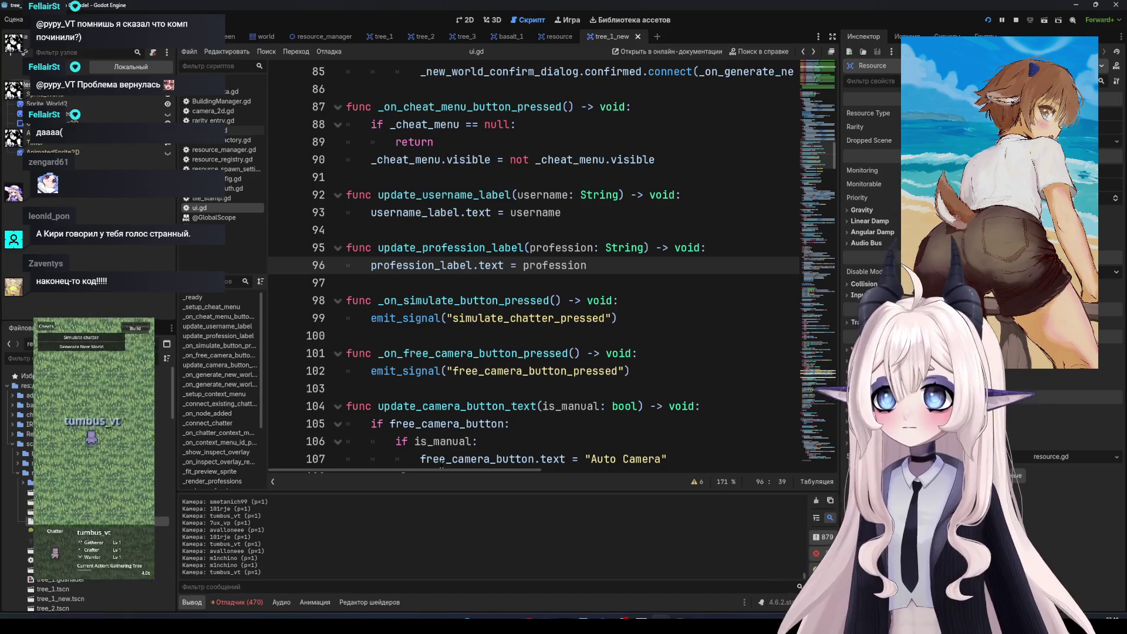
pyautogui.click(468, 394)
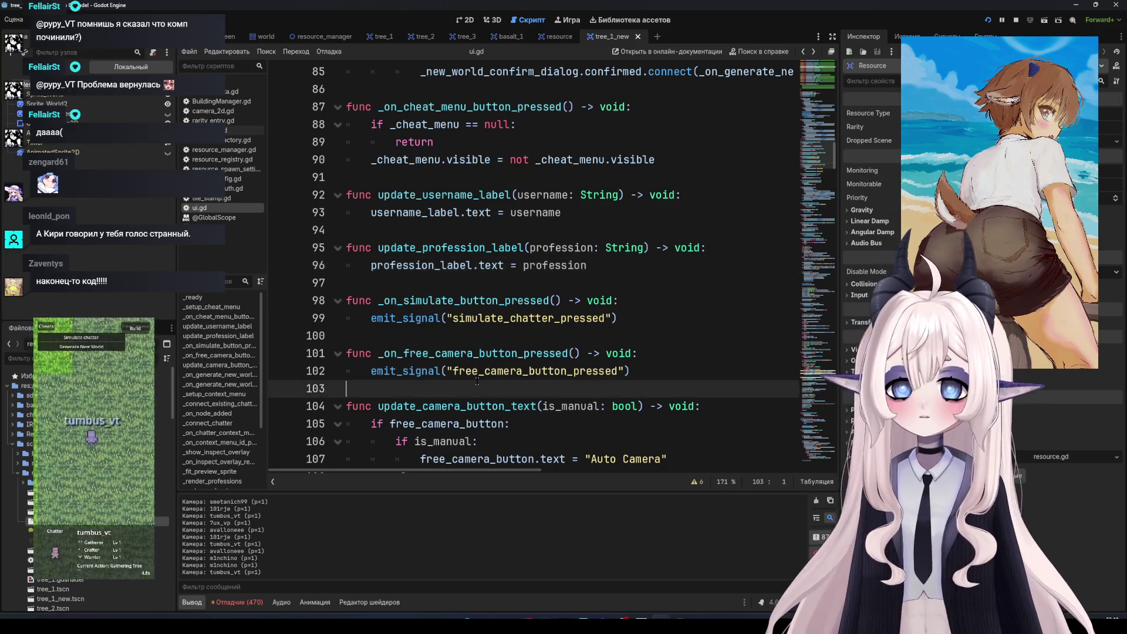
pyautogui.scroll(-4, 472, 387)
pyautogui.scroll(-6, 475, 382)
pyautogui.scroll(-5, 478, 377)
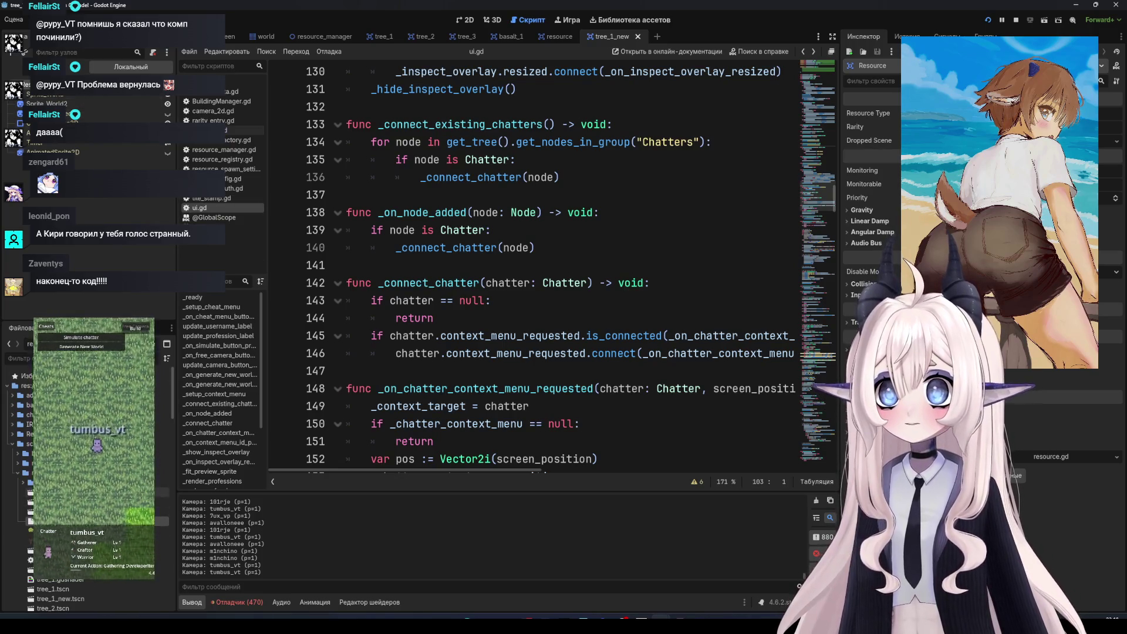
pyautogui.scroll(-2, 88, 469)
pyautogui.scroll(-2, 88, 469)
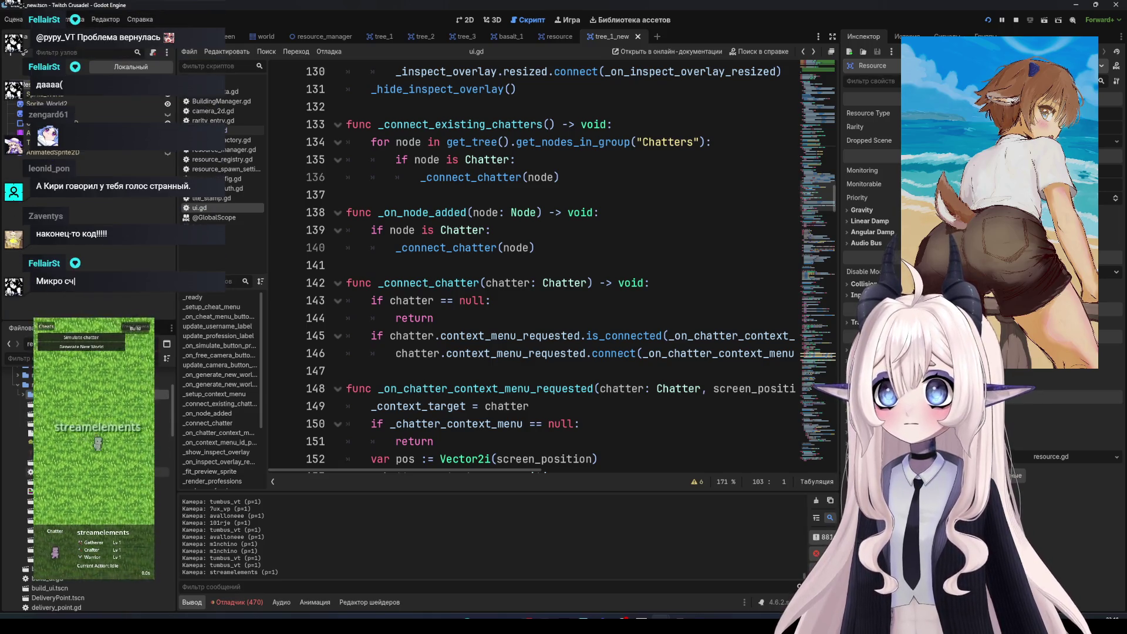
pyautogui.scroll(-2, 88, 499)
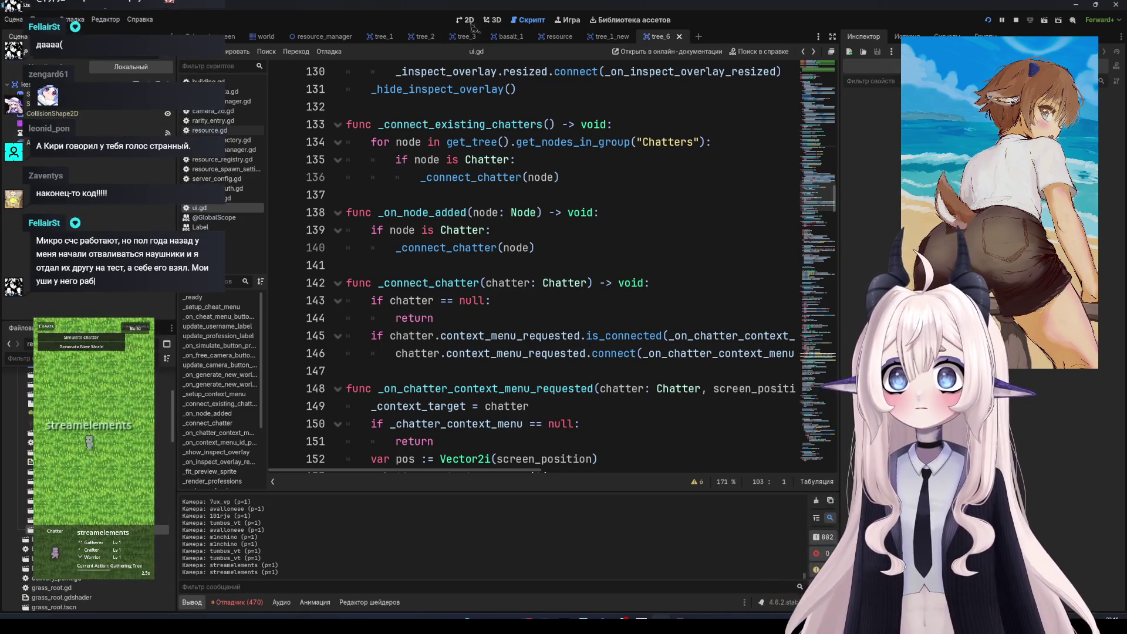
# In the 2D view, compare the tree_6, tree_1 and tree_1_new scenes, ending on tree_1
pyautogui.hotkey('ctrl', 'F1')
pyautogui.scroll(3, 320, 114)
pyautogui.scroll(4, 391, 232)
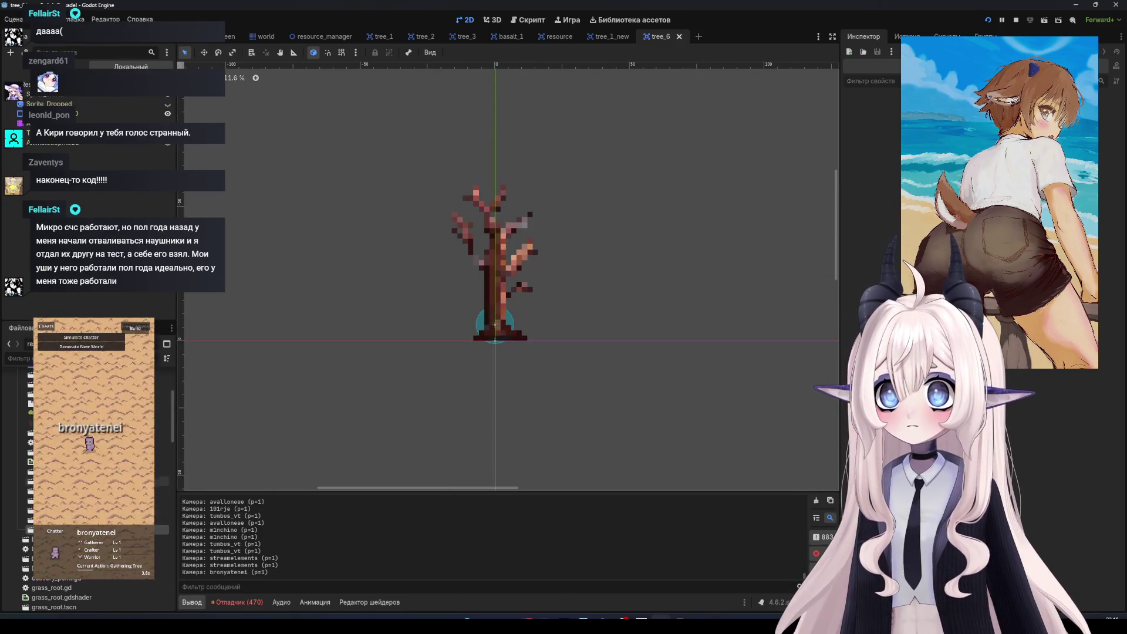
pyautogui.click(382, 37)
pyautogui.press('f')
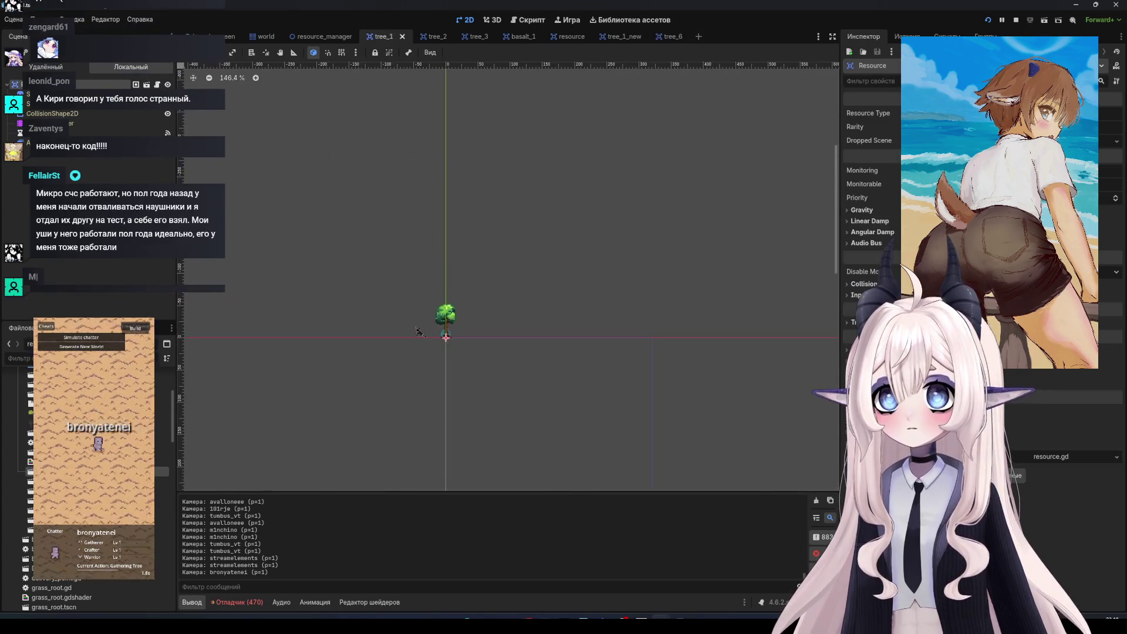
pyautogui.scroll(5, 469, 317)
pyautogui.click(621, 36)
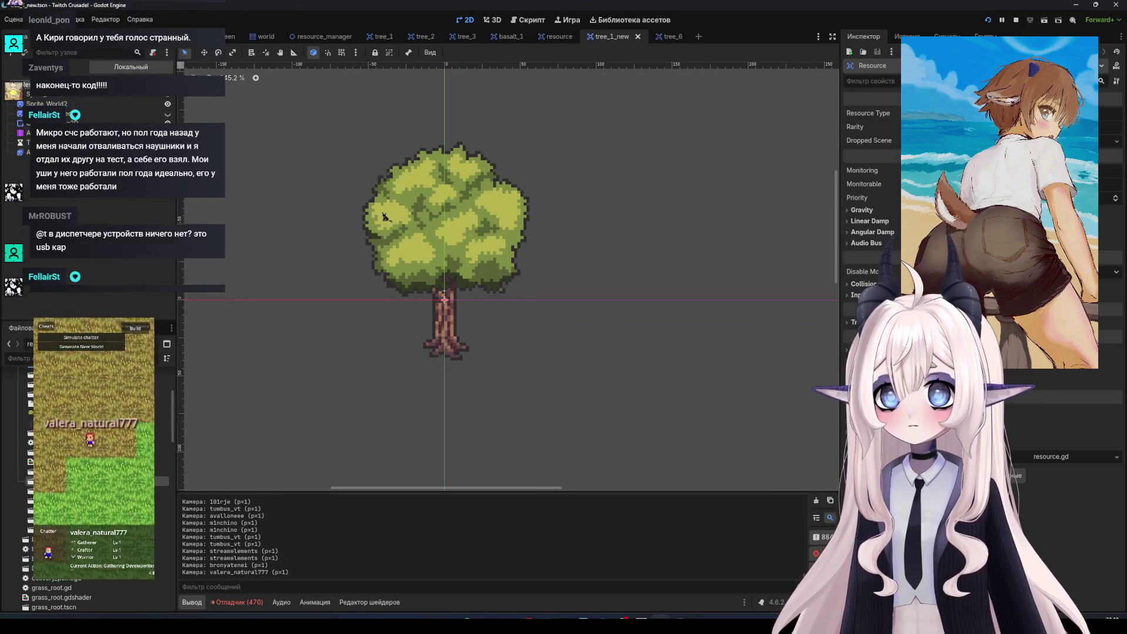
pyautogui.scroll(1, 421, 230)
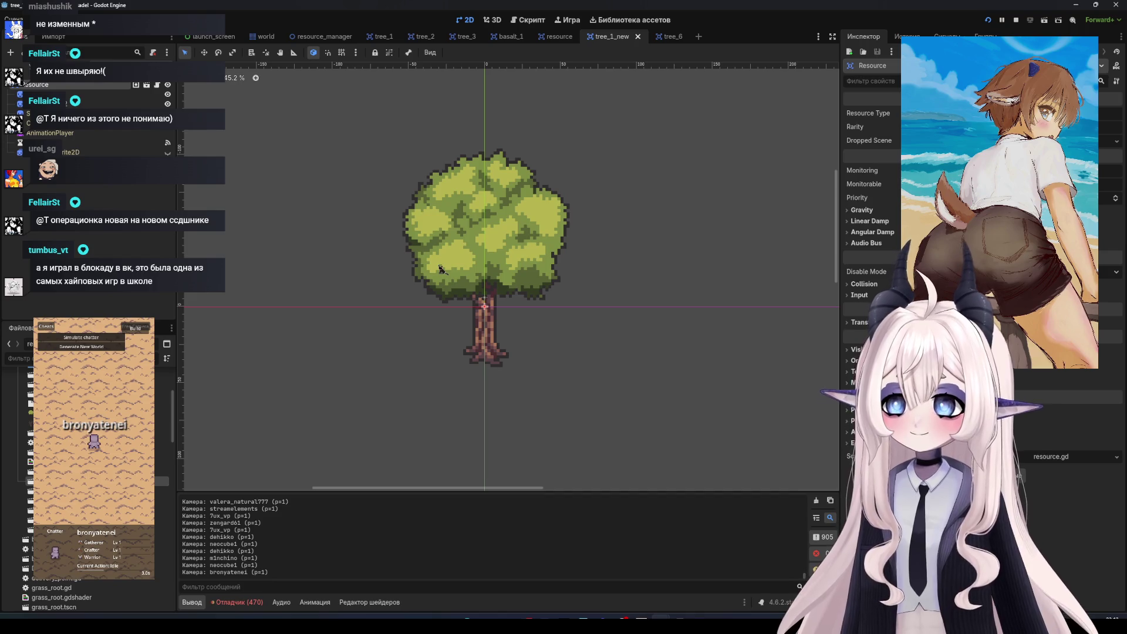
pyautogui.moveTo(542, 320); pyautogui.dragTo(570, 324)
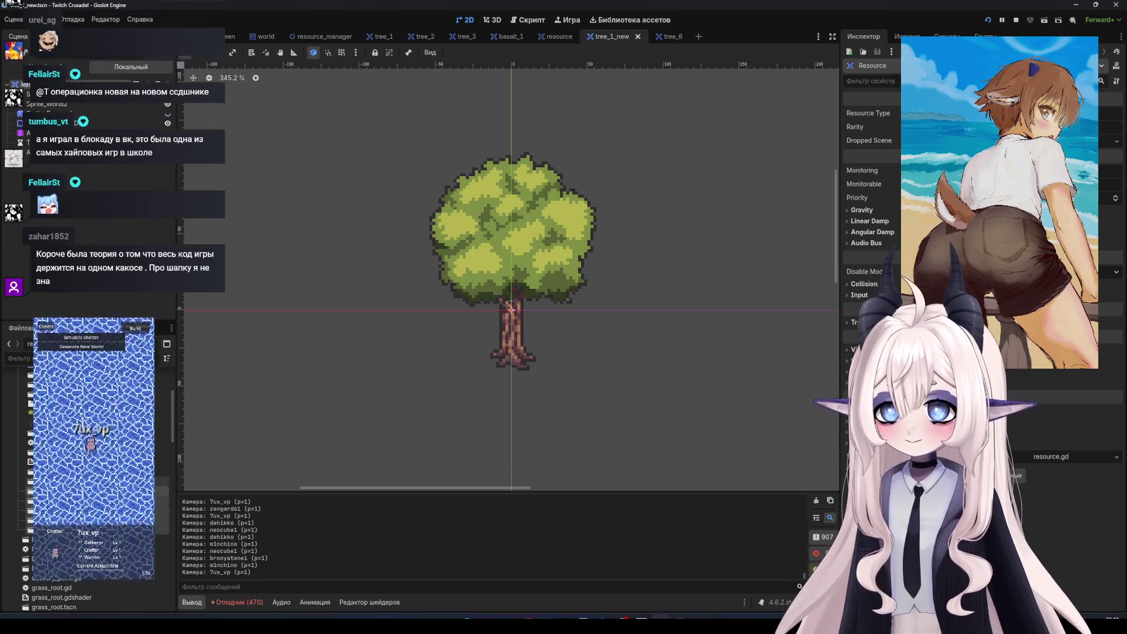
pyautogui.click(382, 36)
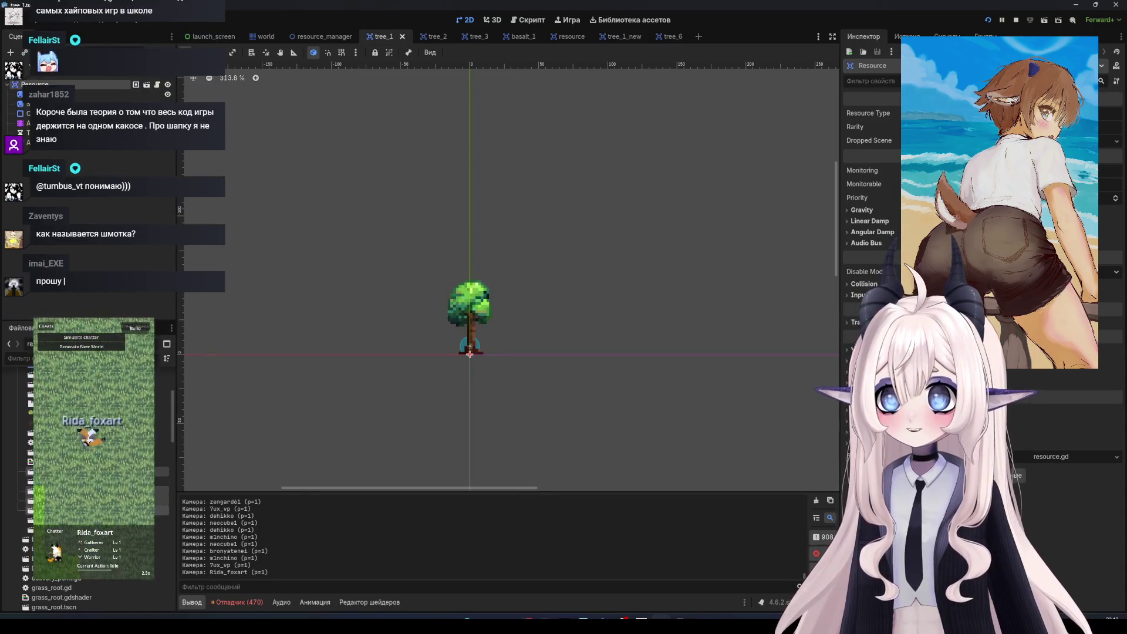
# Delete tree_1 through tree_4 .tscn files from the FileSystem dock, then switch to tree_1_new
pyautogui.press('Delete')
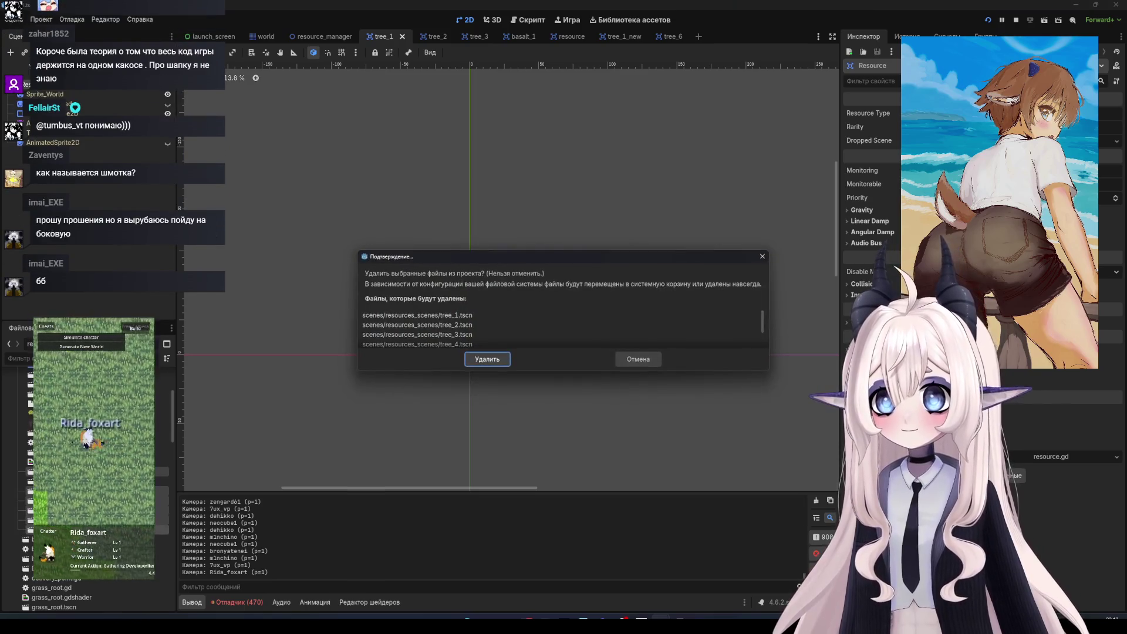
pyautogui.press('Return')
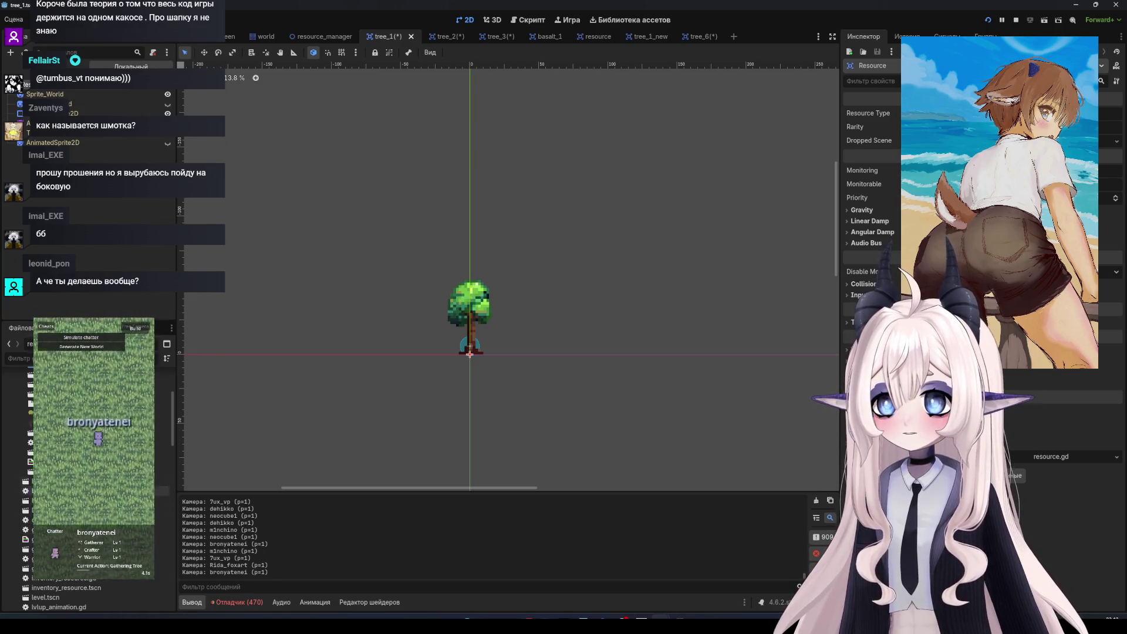
pyautogui.scroll(3, 581, 360)
pyautogui.scroll(3, 587, 370)
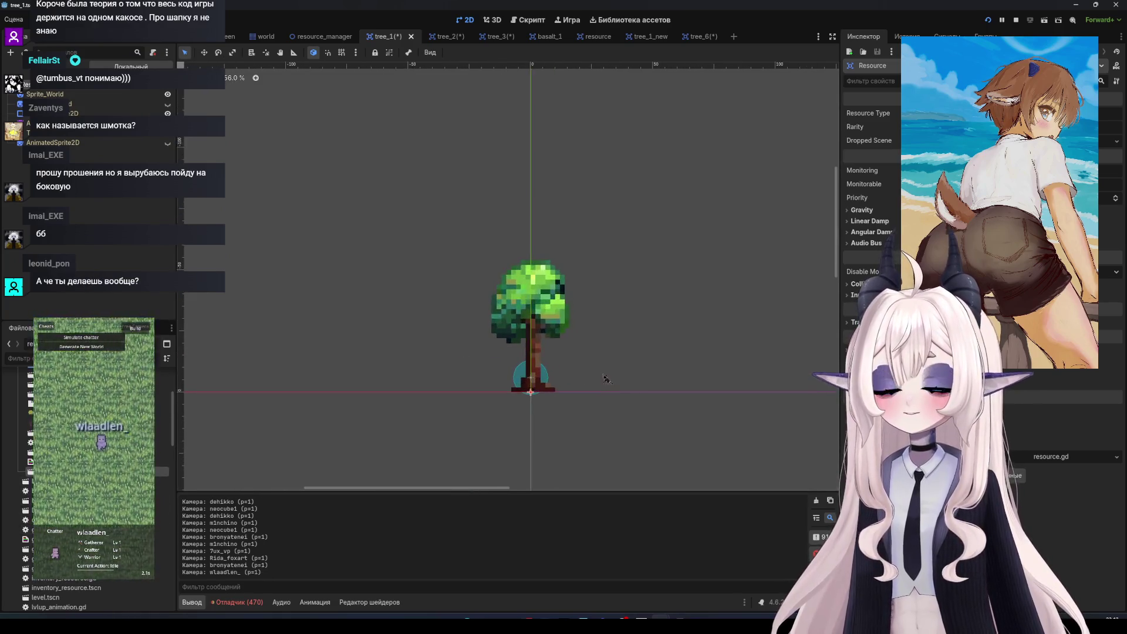
pyautogui.scroll(3, 581, 360)
pyautogui.hscroll(-1, 534, 344)
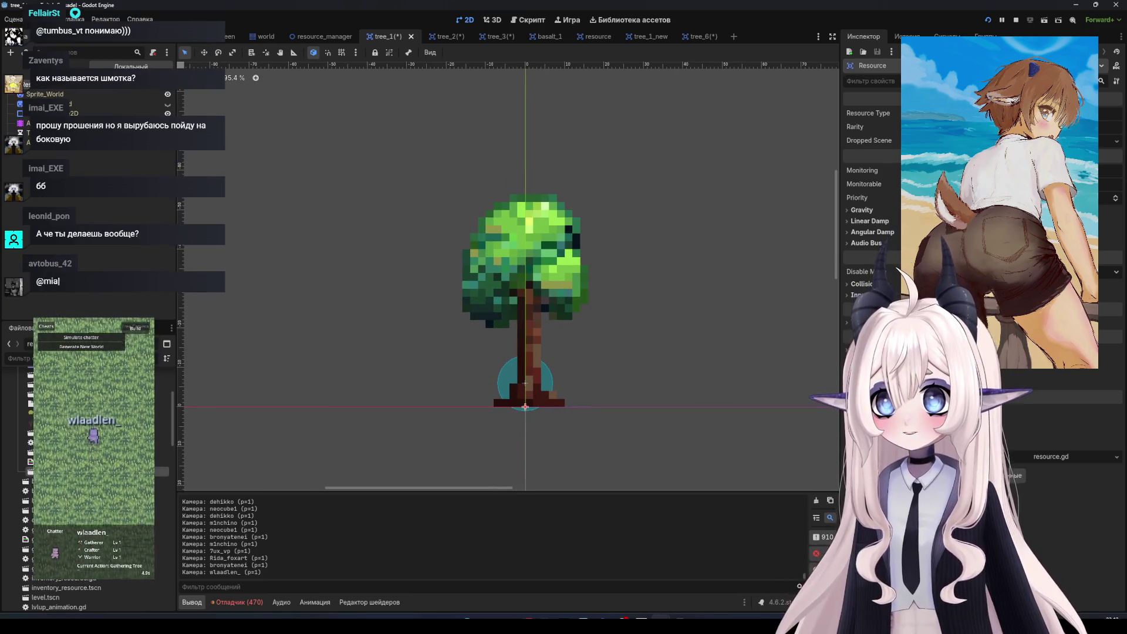
pyautogui.click(647, 36)
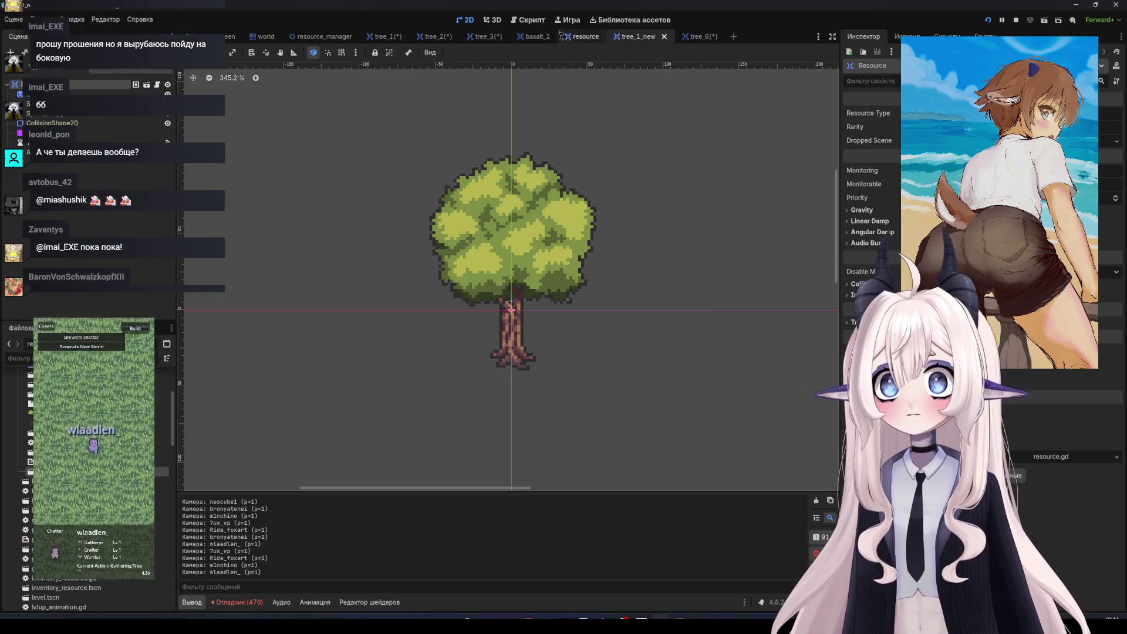
# Review the old tree_1, tree_2 and tree_3 scenes, framing each sprite
pyautogui.click(385, 37)
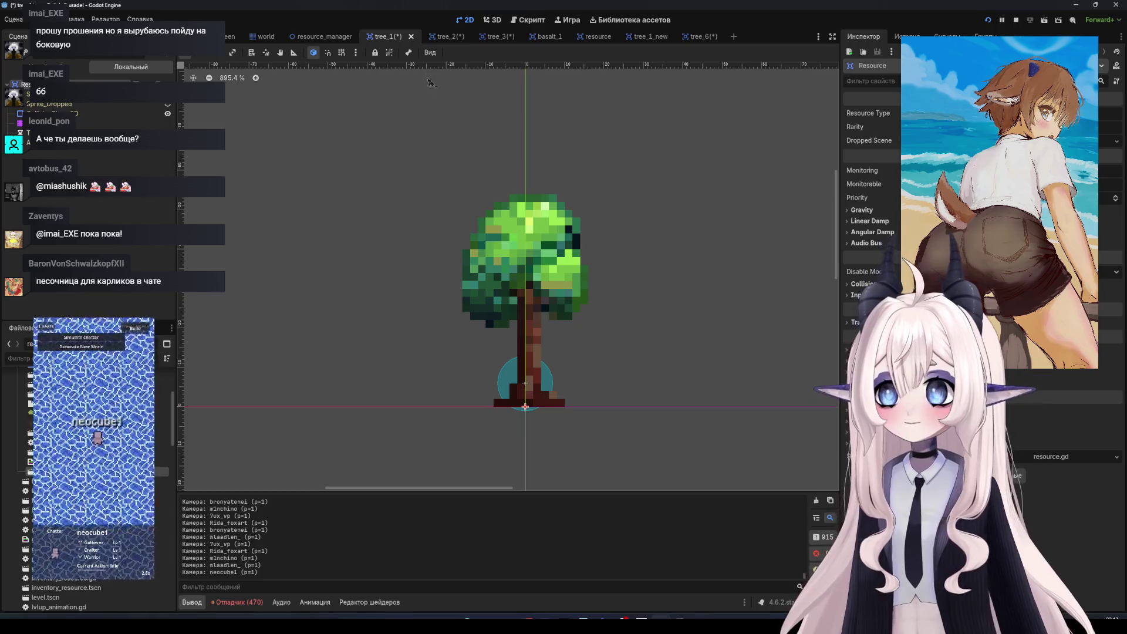
pyautogui.click(439, 36)
pyautogui.press('f')
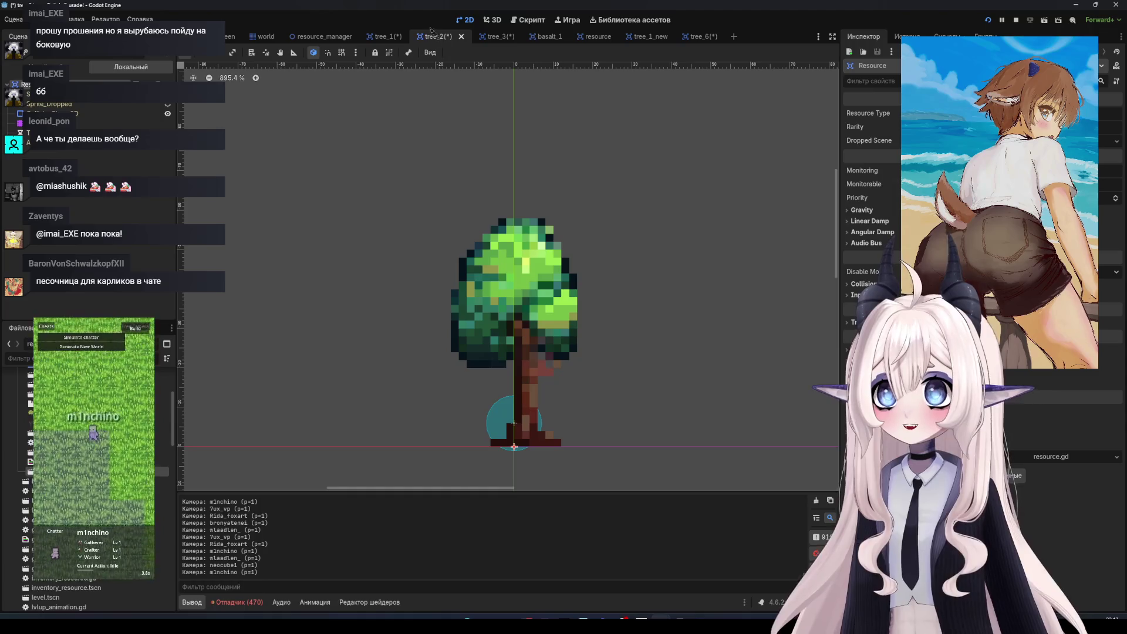
pyautogui.click(494, 37)
pyautogui.press('f')
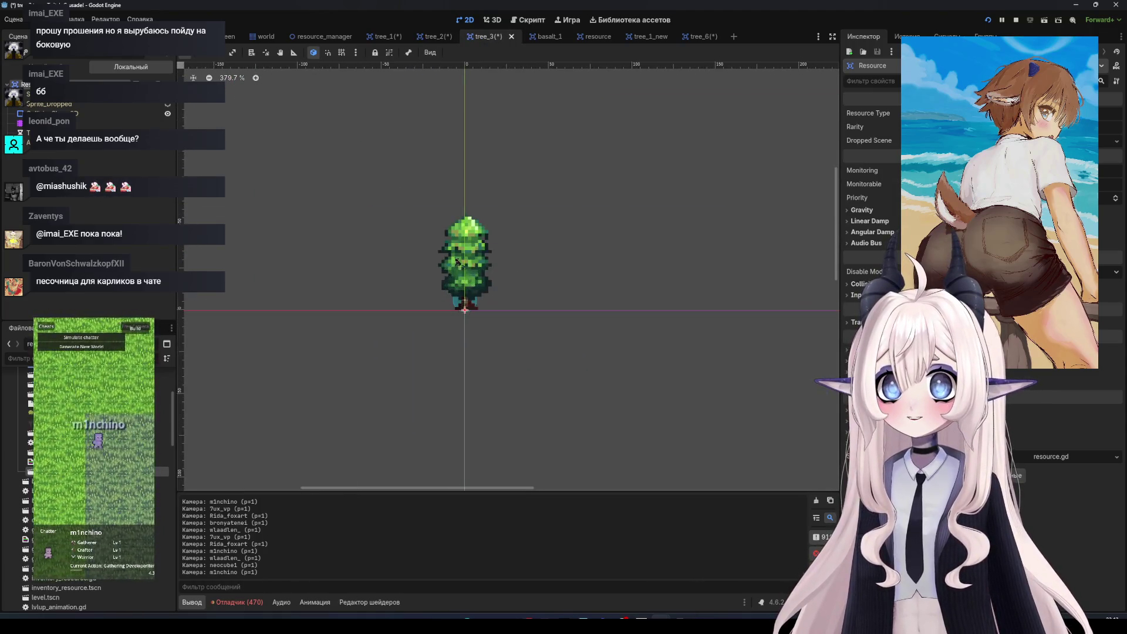
pyautogui.scroll(3, 458, 262)
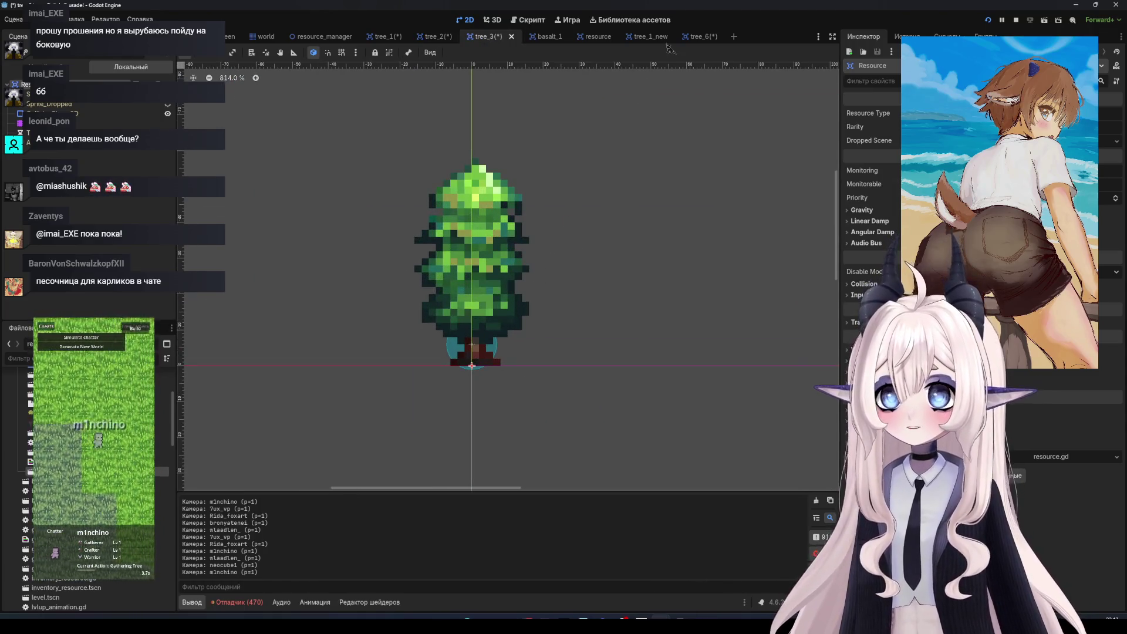
# Return to tree_1_new and rename its file to tree_1.tscn
pyautogui.click(700, 37)
pyautogui.click(646, 36)
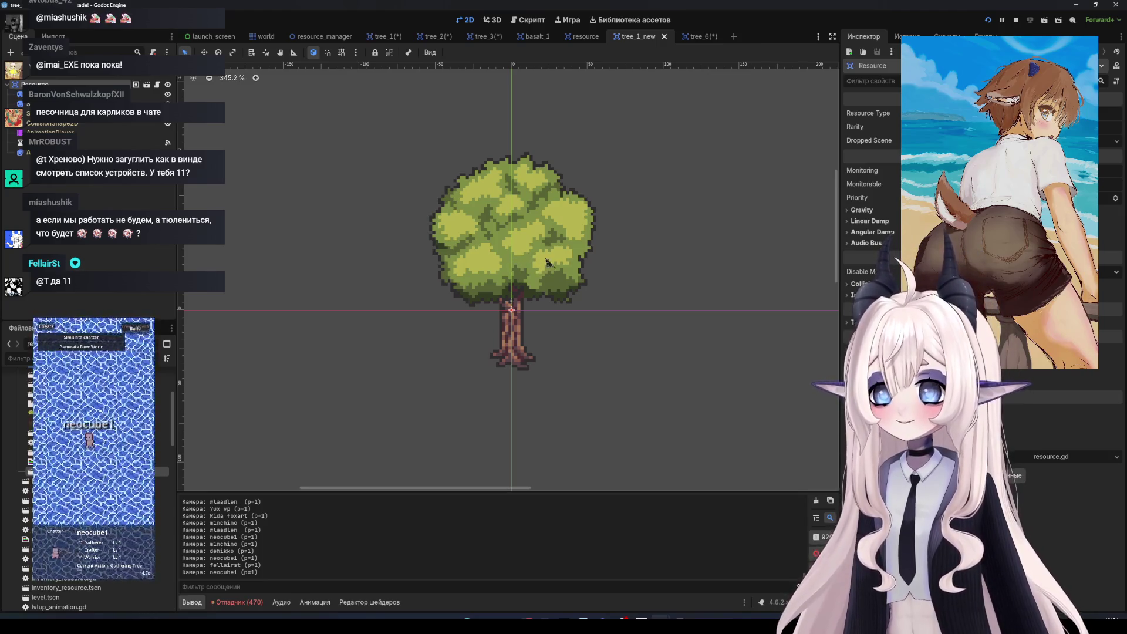
pyautogui.scroll(1, 476, 242)
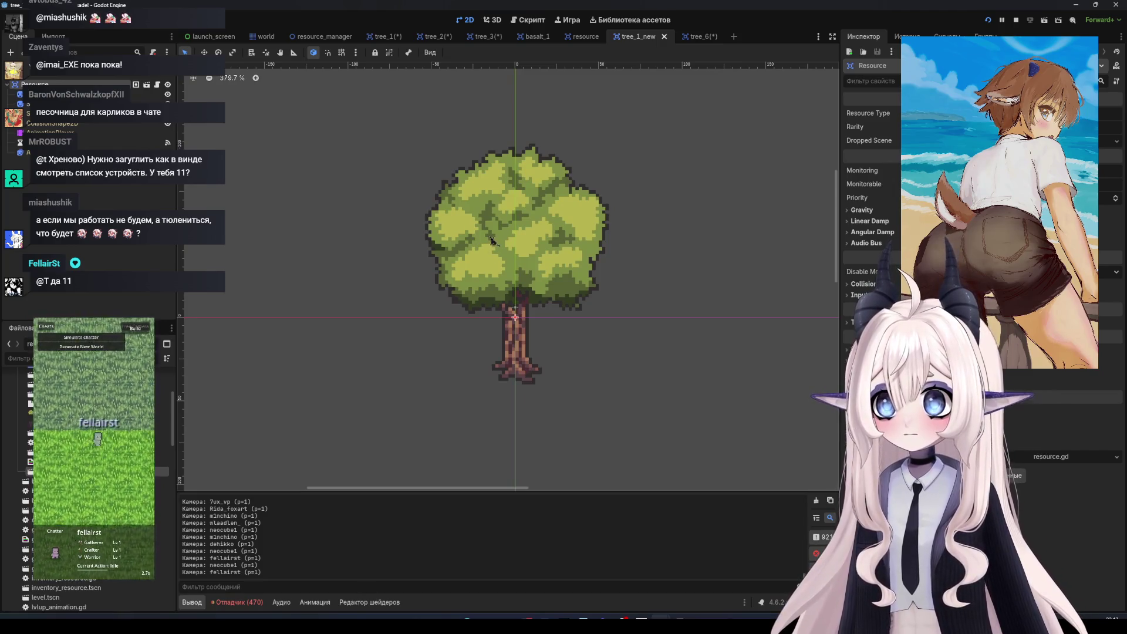
pyautogui.scroll(-1, 496, 246)
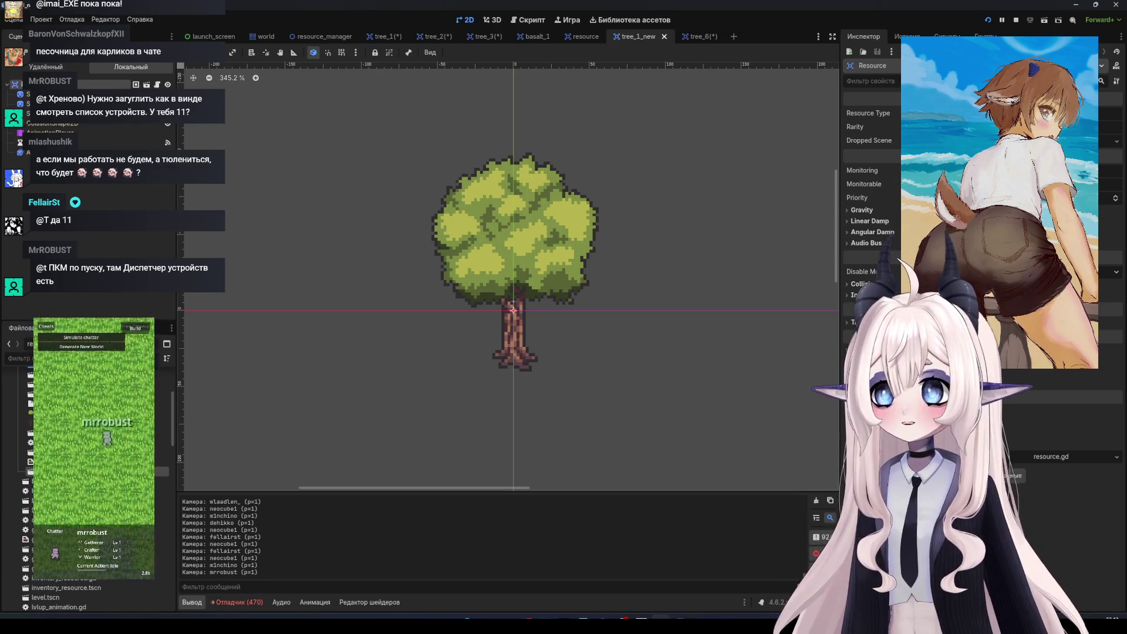
pyautogui.scroll(1, 411, 185)
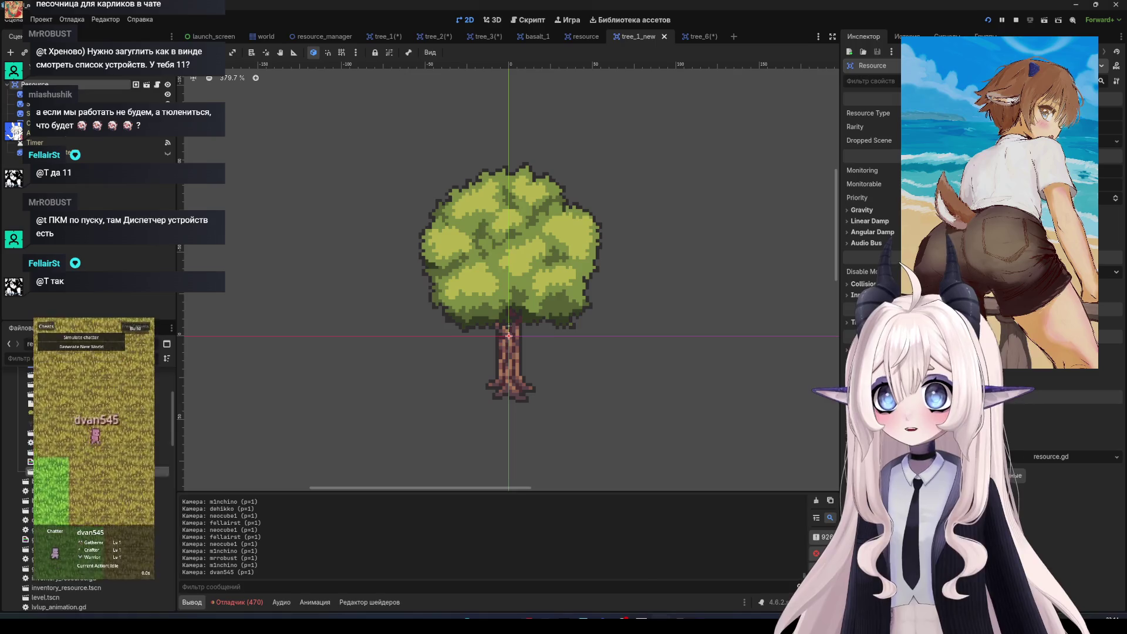
pyautogui.press('Return')
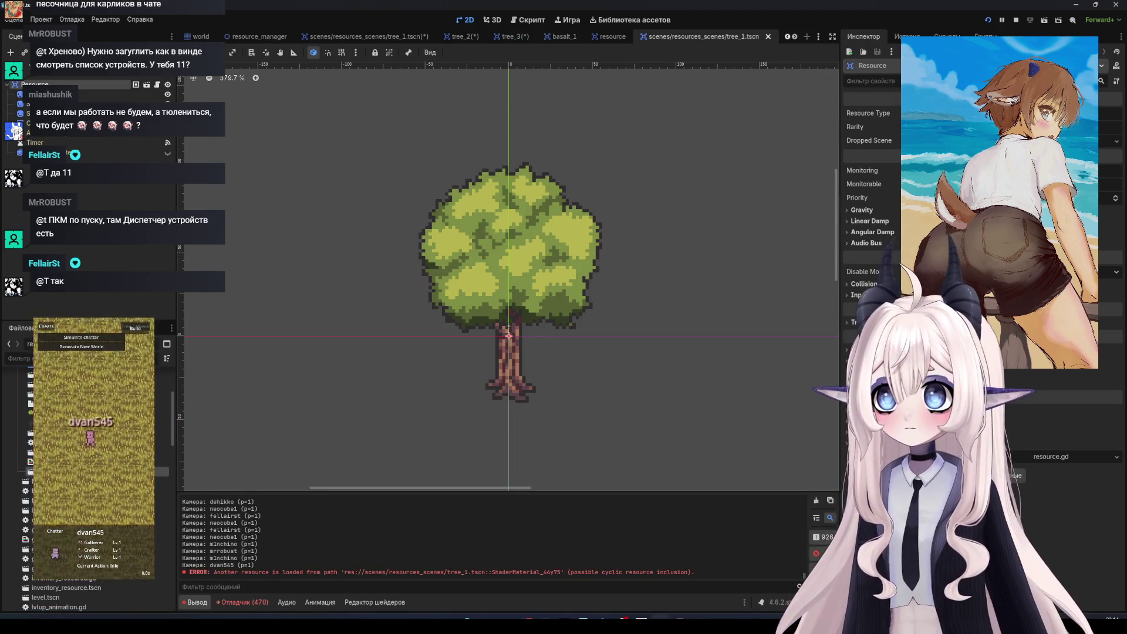
pyautogui.rightClick(73, 472)
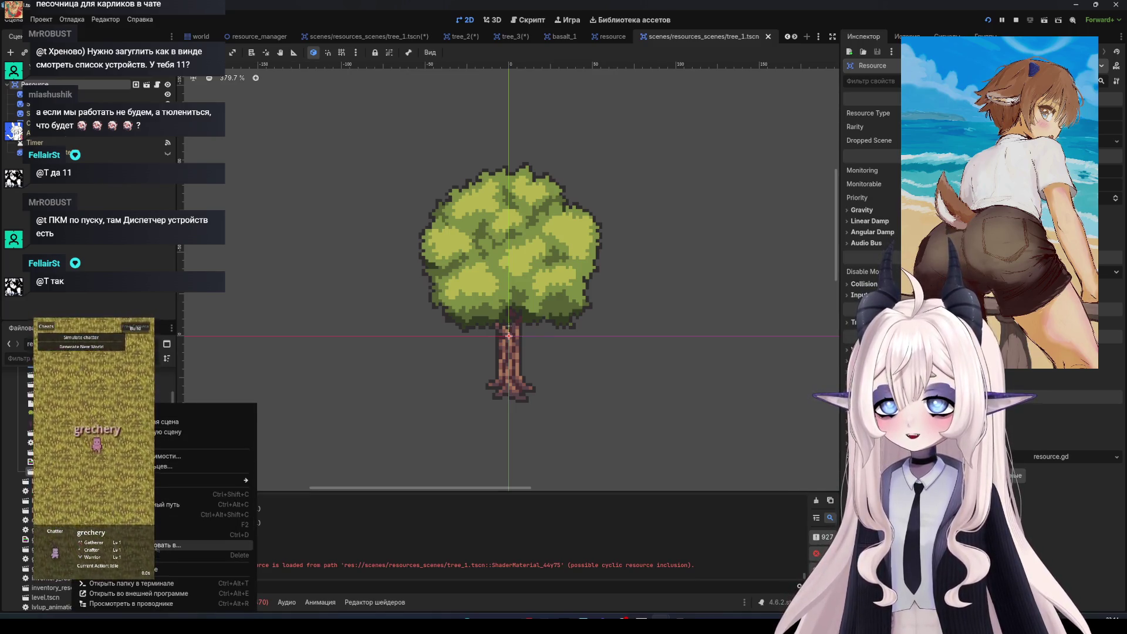
pyautogui.click(193, 515)
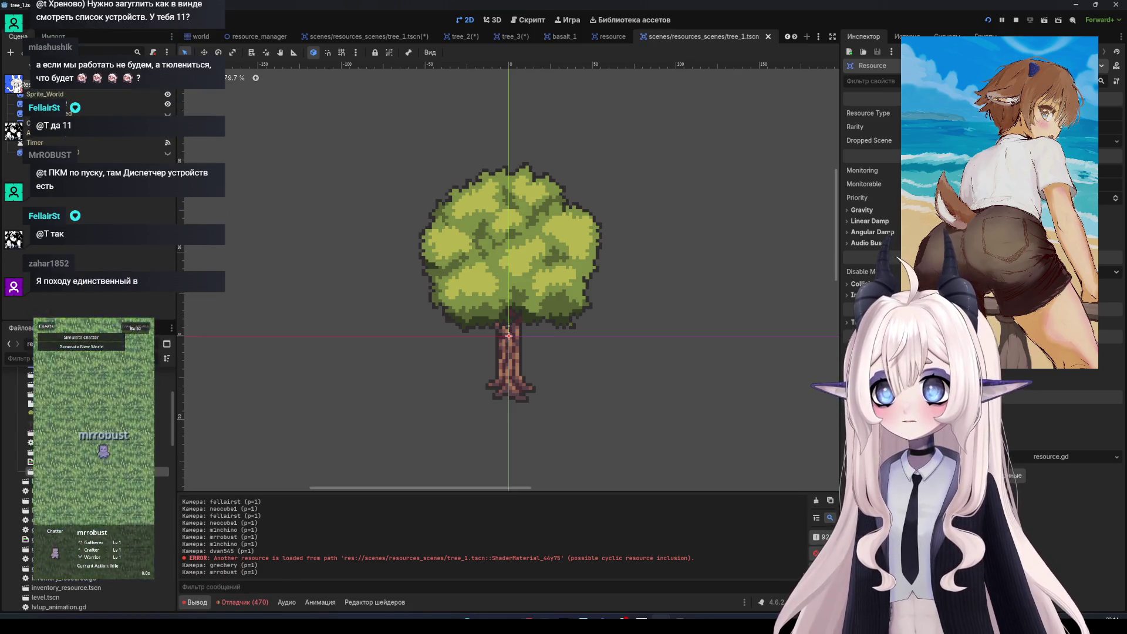
pyautogui.rightClick(73, 470)
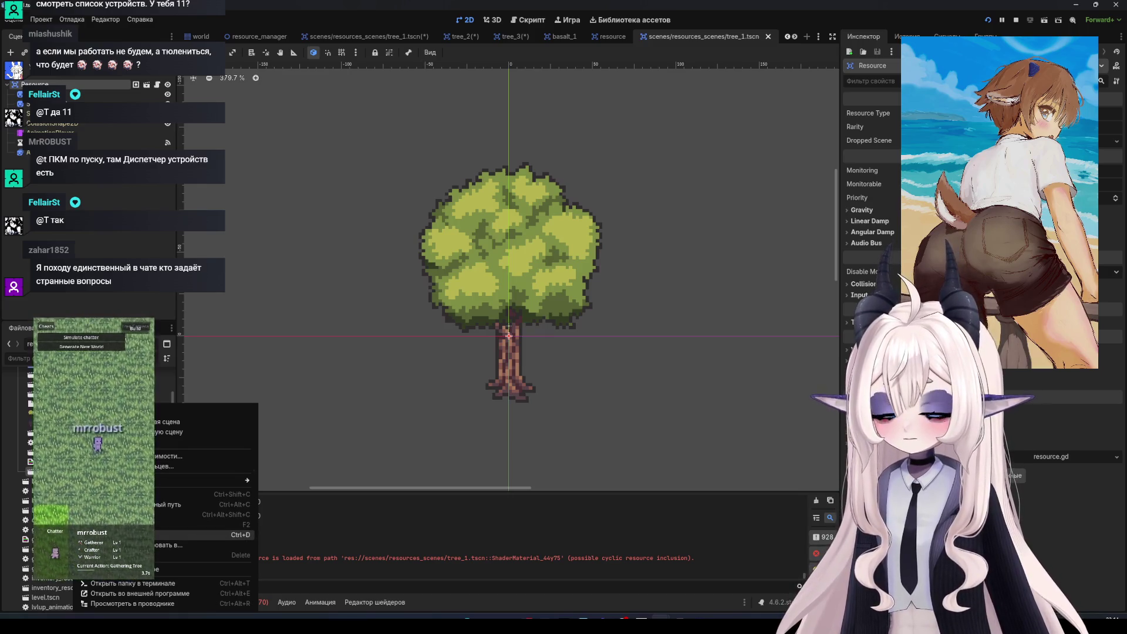
pyautogui.click(205, 535)
pyautogui.click(529, 331)
pyautogui.press('Escape')
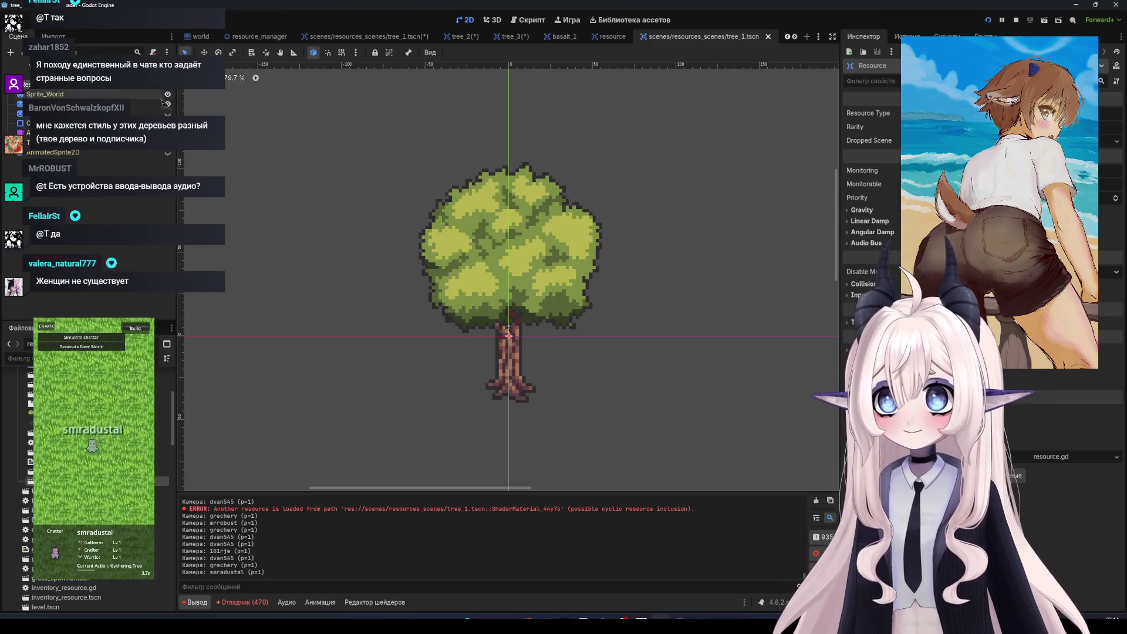
# Duplicate the Sprite_World node as Sprite_World2, and check Sprite_Dropped in the older tree_1
pyautogui.click(120, 95)
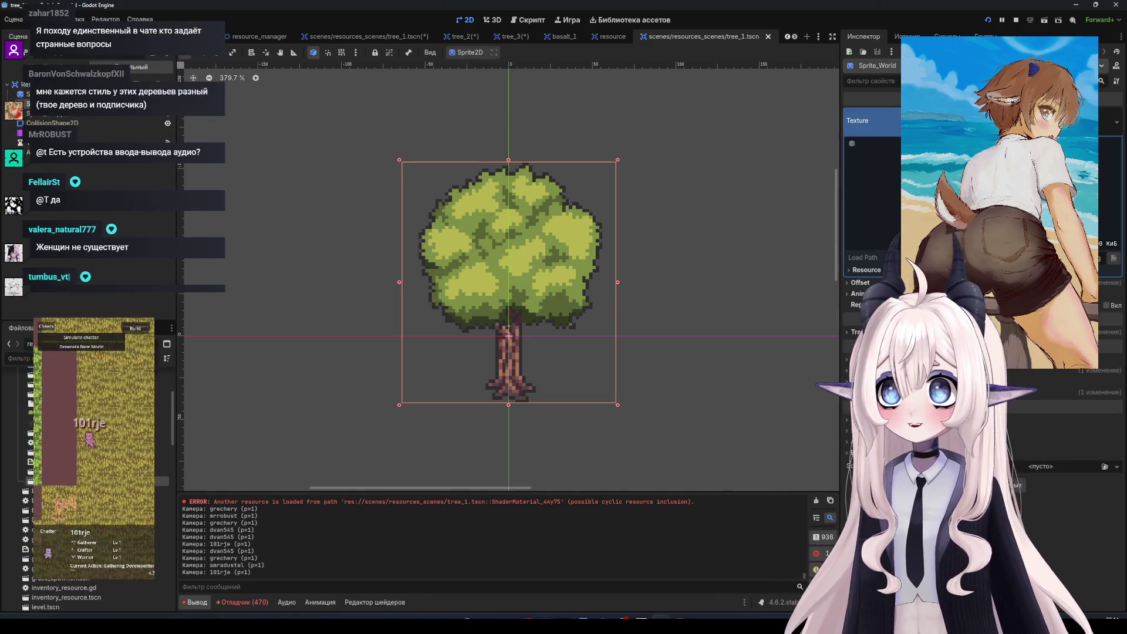
pyautogui.hotkey('ctrl', 'd')
pyautogui.click(120, 95)
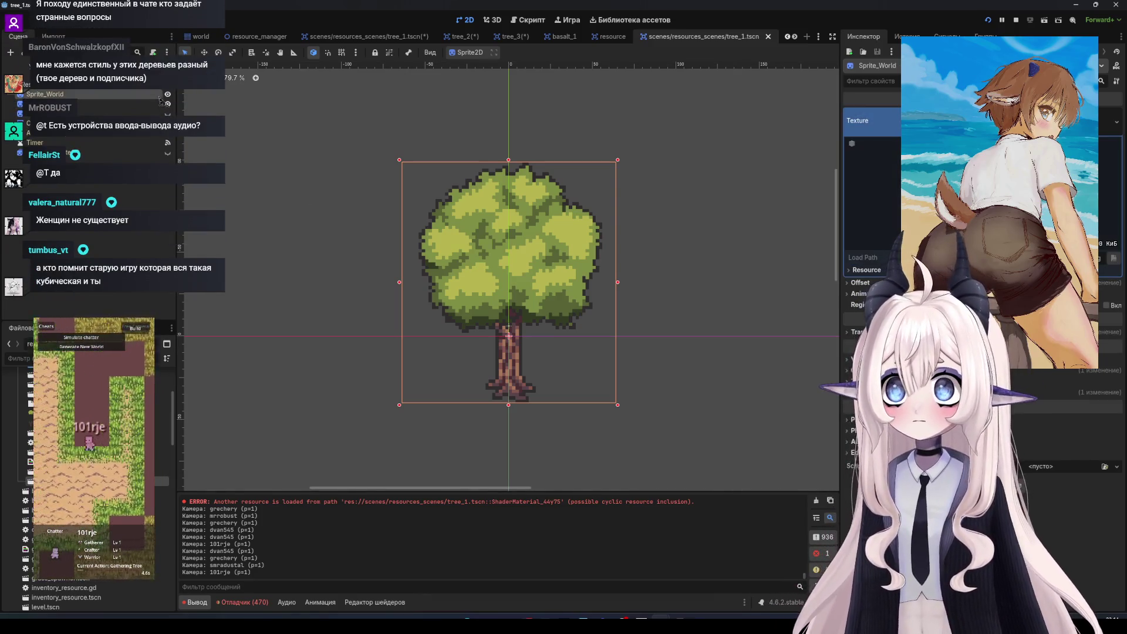
pyautogui.click(364, 36)
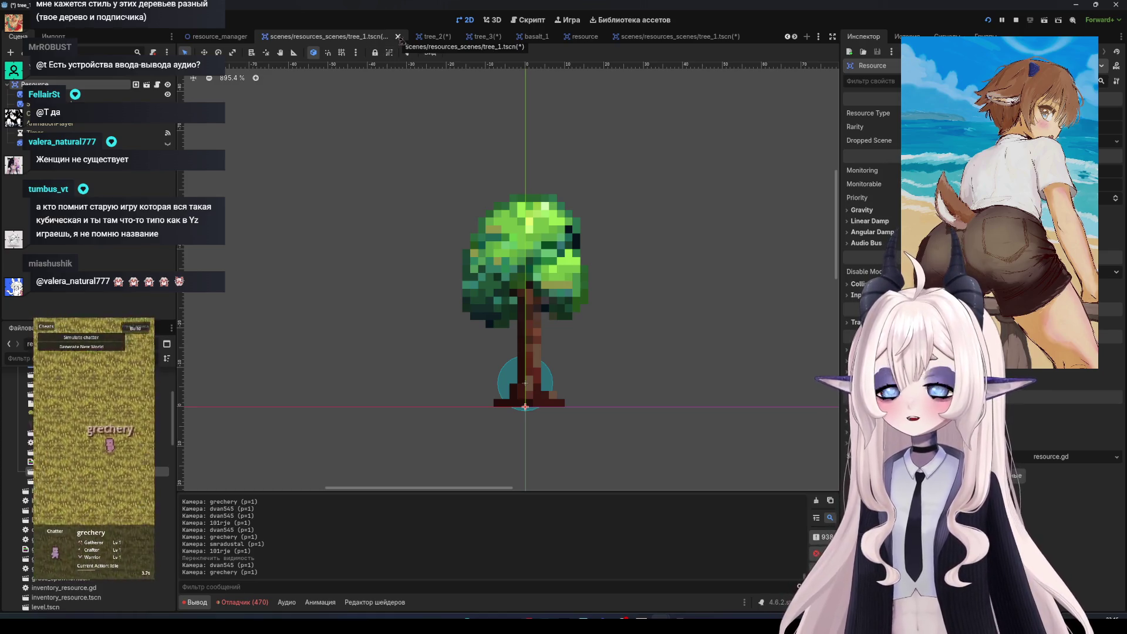
pyautogui.click(35, 104)
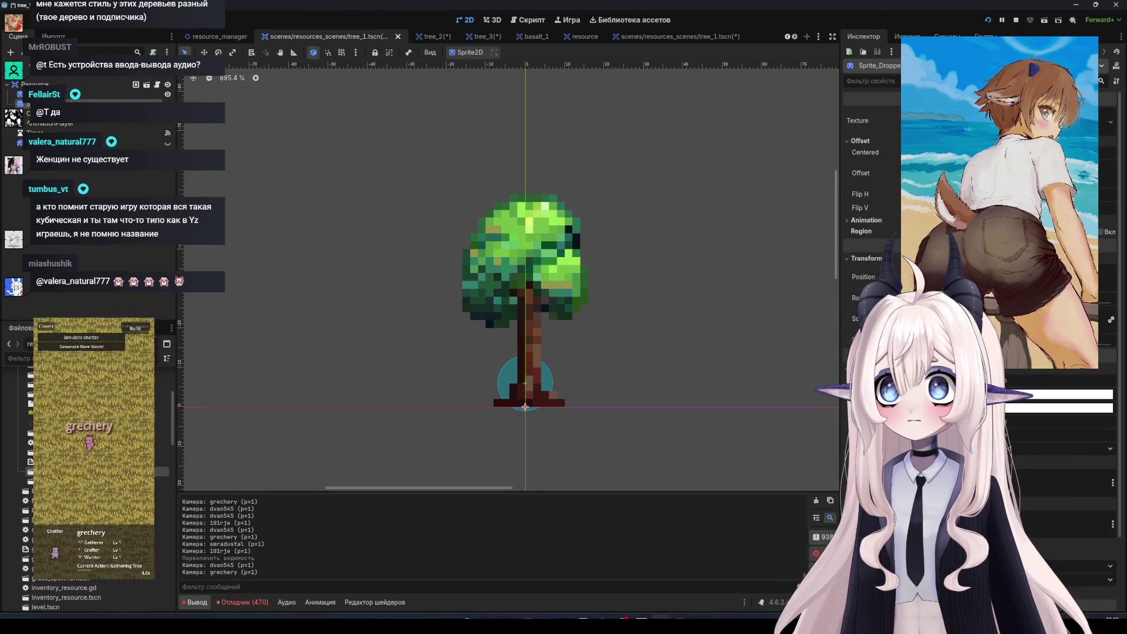
pyautogui.click(662, 37)
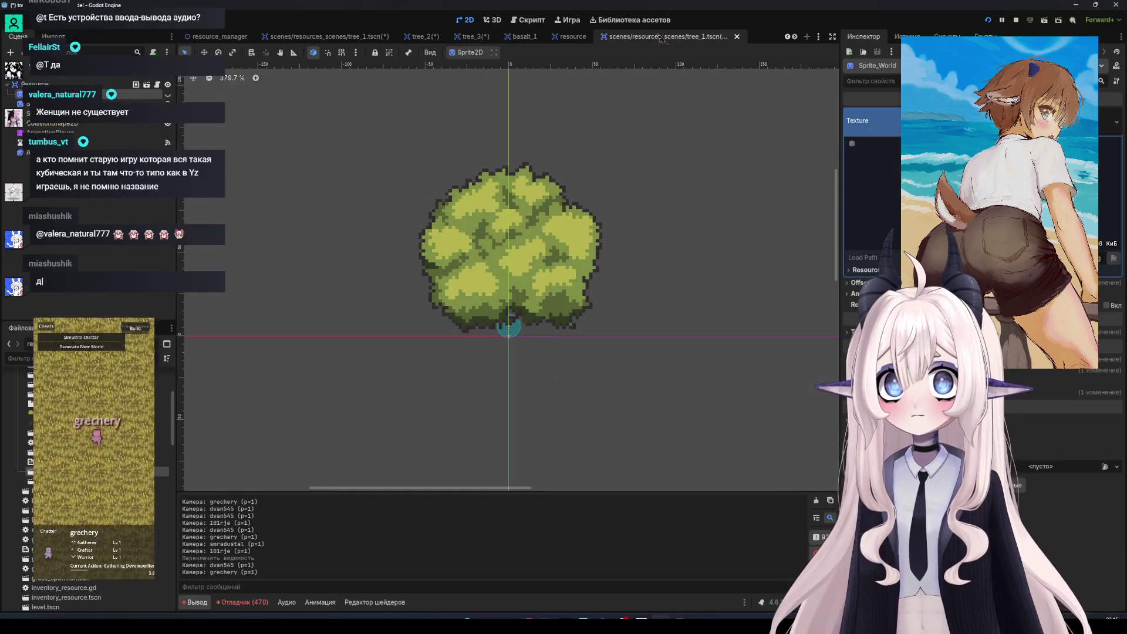
# Close the tree_3, tree_2, older tree_1, basalt_1 and tree_6 tabs without saving
pyautogui.click(486, 37)
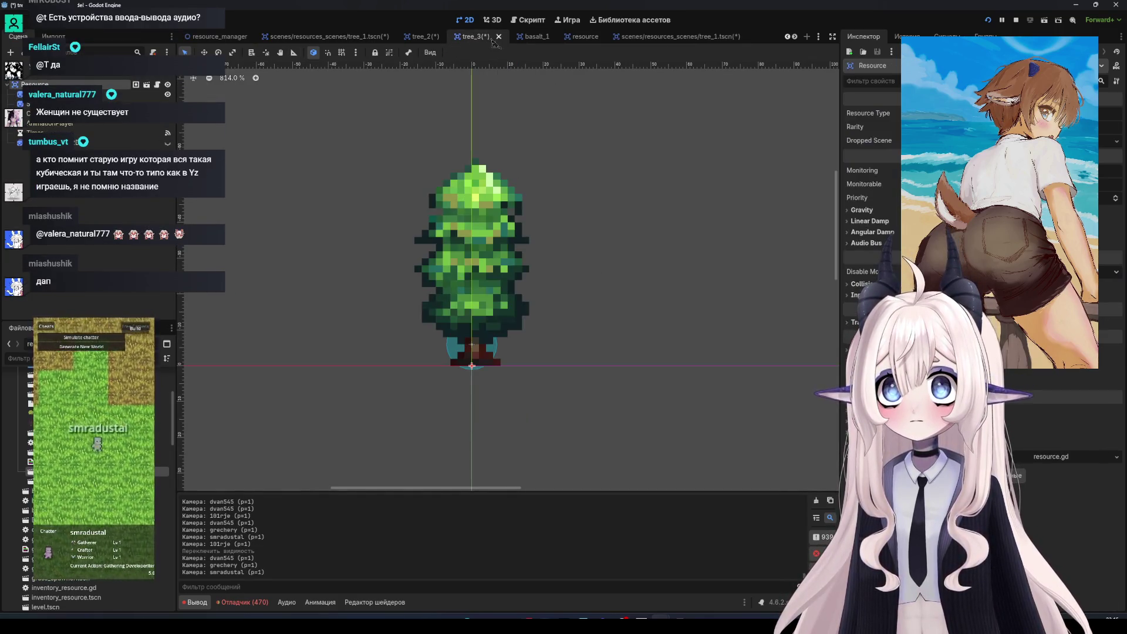
pyautogui.click(499, 36)
pyautogui.click(644, 339)
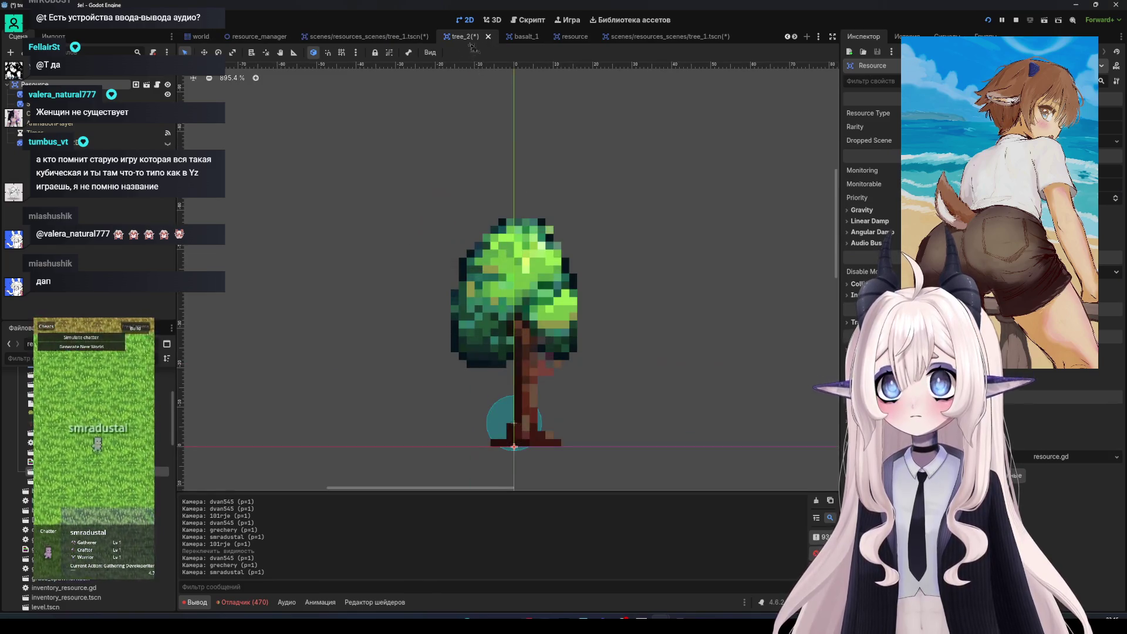
pyautogui.click(488, 36)
pyautogui.click(647, 340)
pyautogui.click(503, 36)
pyautogui.click(647, 340)
pyautogui.click(388, 36)
pyautogui.click(408, 37)
pyautogui.click(446, 36)
pyautogui.click(490, 37)
pyautogui.click(510, 37)
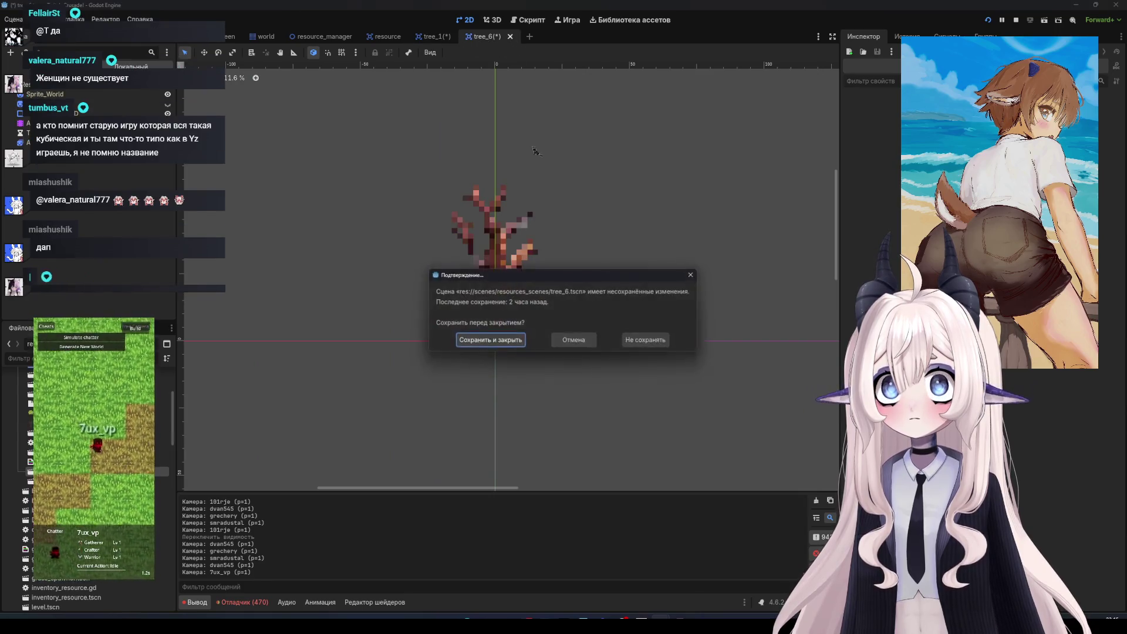
# Discard the tree_6 changes, then check the resource scene and return to tree_1
pyautogui.click(648, 339)
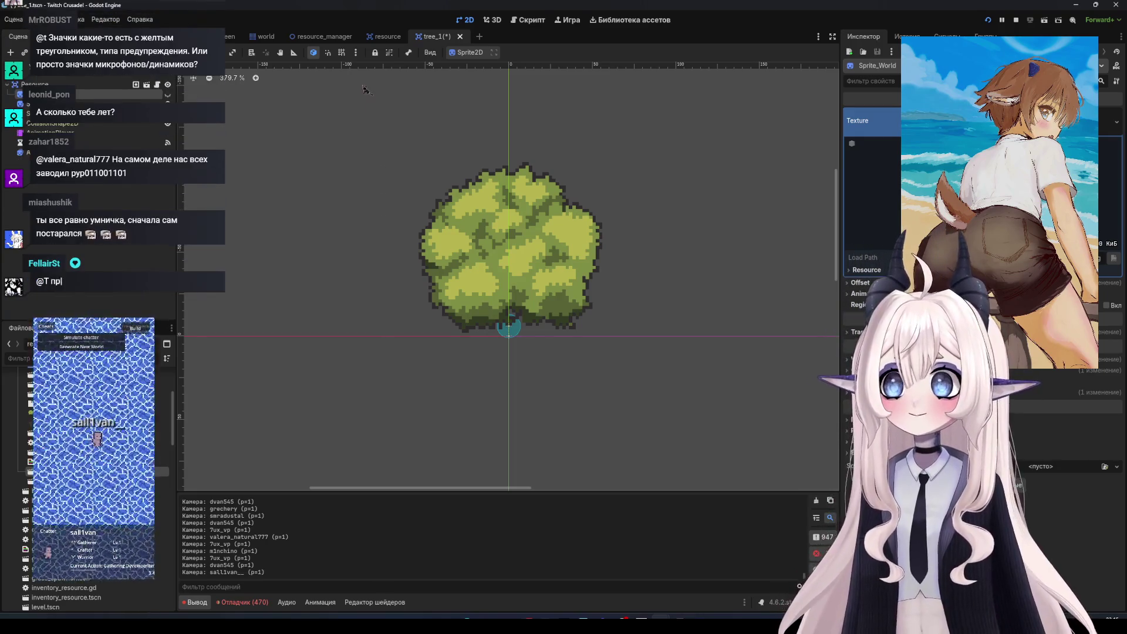
pyautogui.click(385, 37)
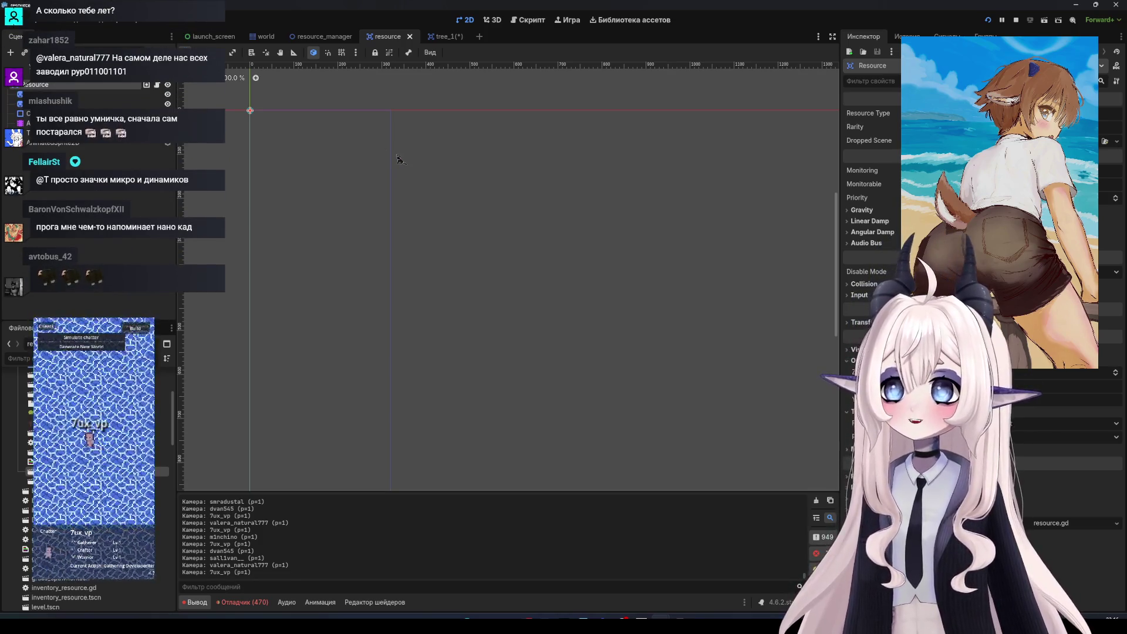
pyautogui.click(445, 37)
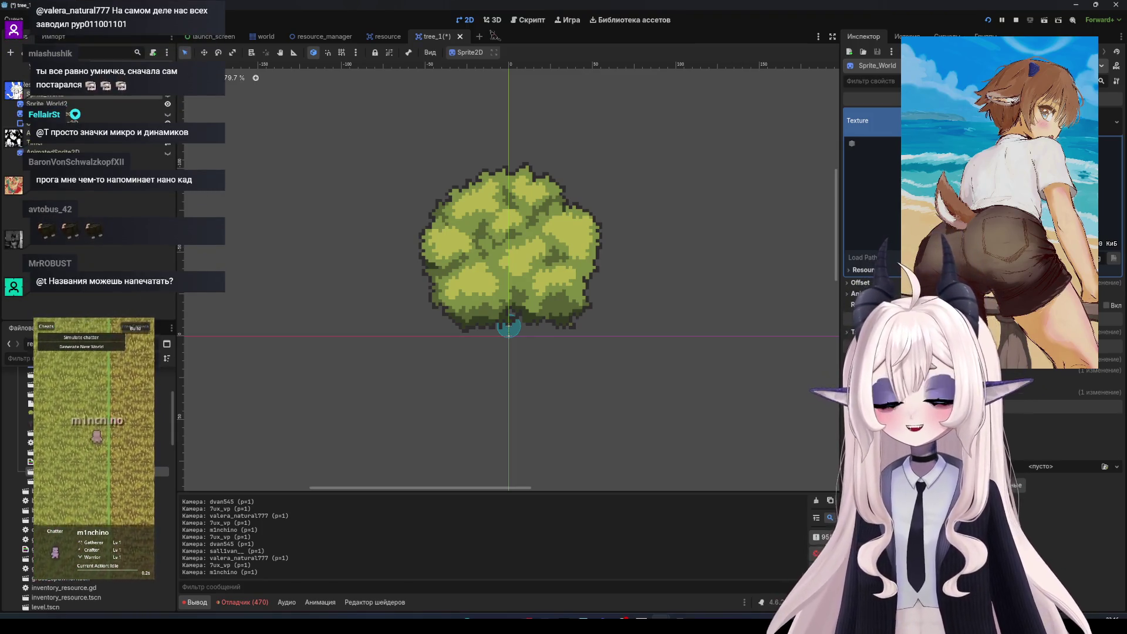
pyautogui.click(493, 19)
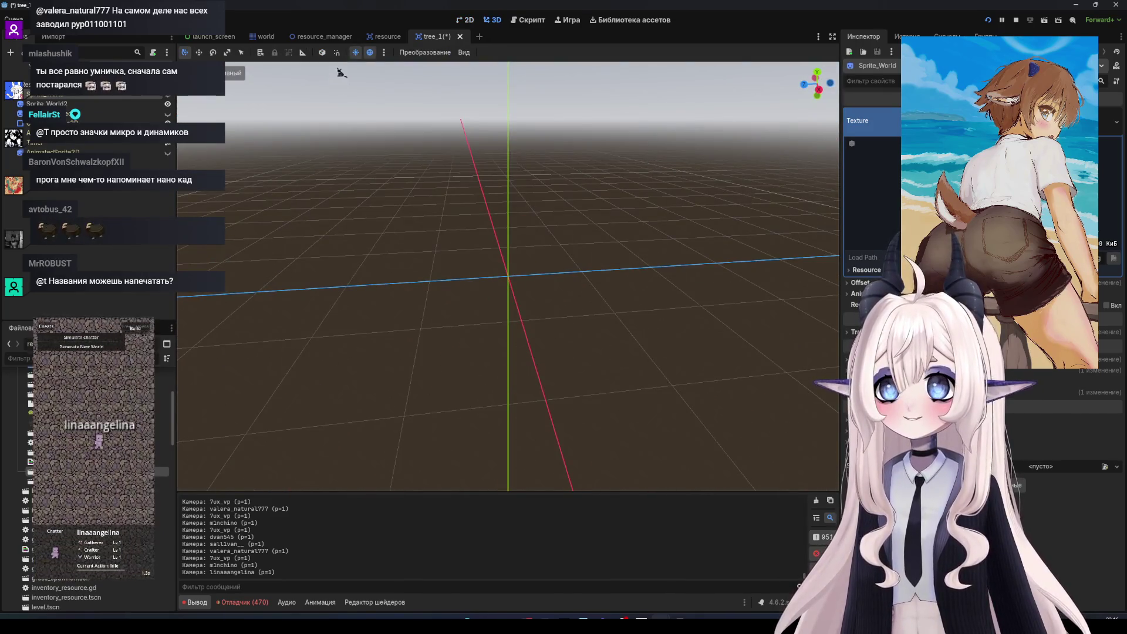
# Back in tree_1, show the hidden trunk sprite beneath the canopy and toggle it to check layering
pyautogui.click(384, 36)
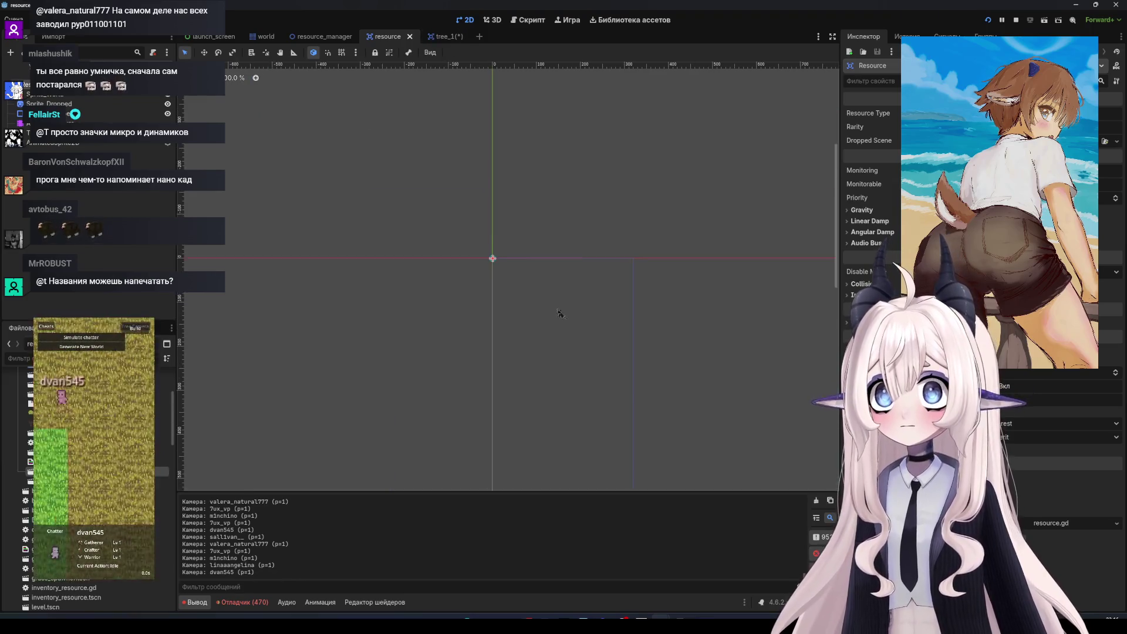
pyautogui.click(435, 38)
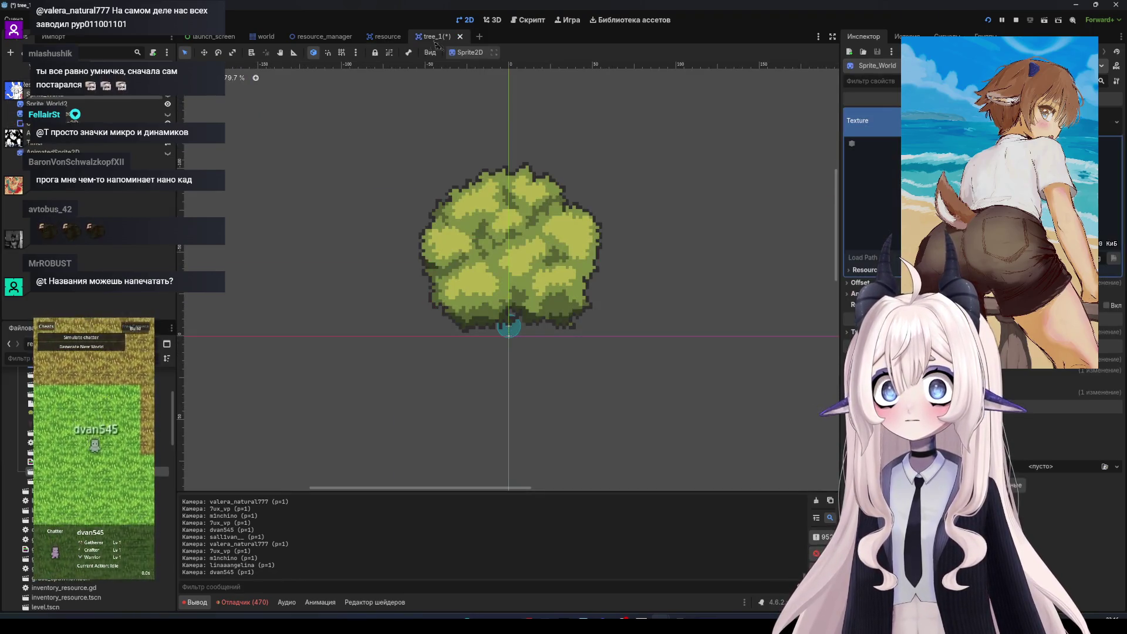
pyautogui.scroll(2, 520, 455)
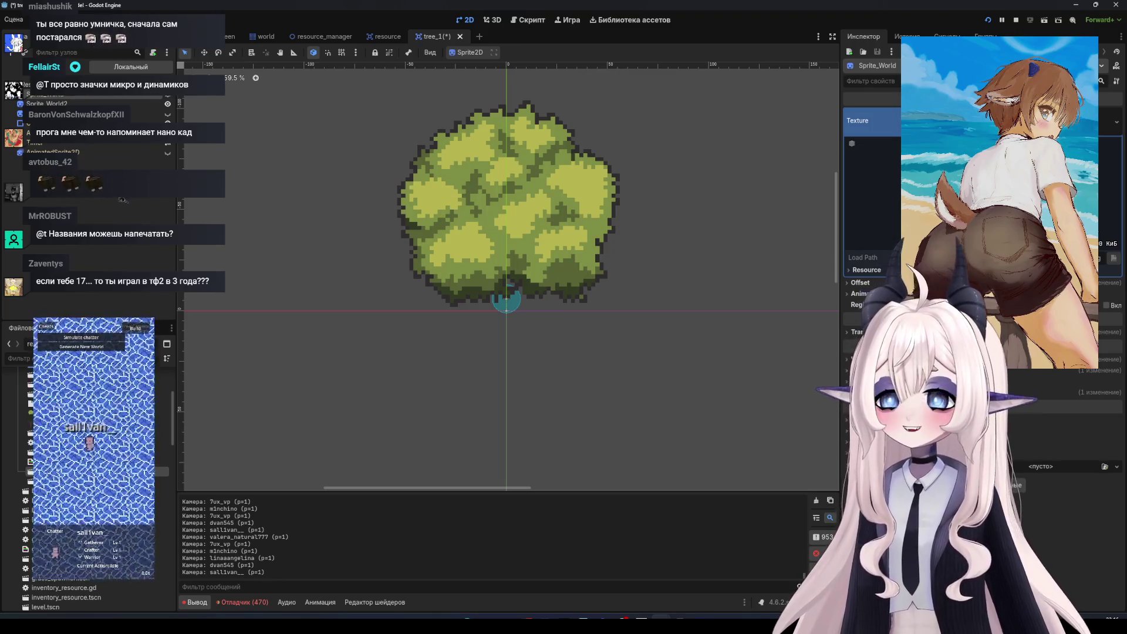
pyautogui.click(167, 104)
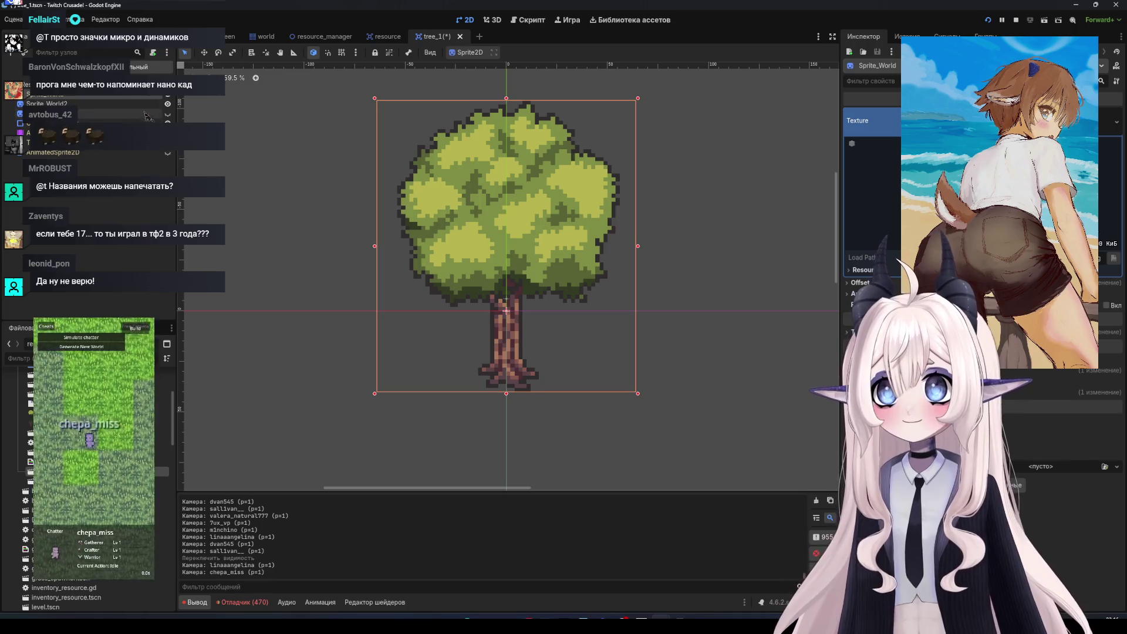
pyautogui.click(168, 105)
pyautogui.click(168, 104)
# Toggle the canopy sprite's visibility, select Sprite_World2, then open the tree_2.tscn scene
pyautogui.click(169, 113)
pyautogui.click(170, 113)
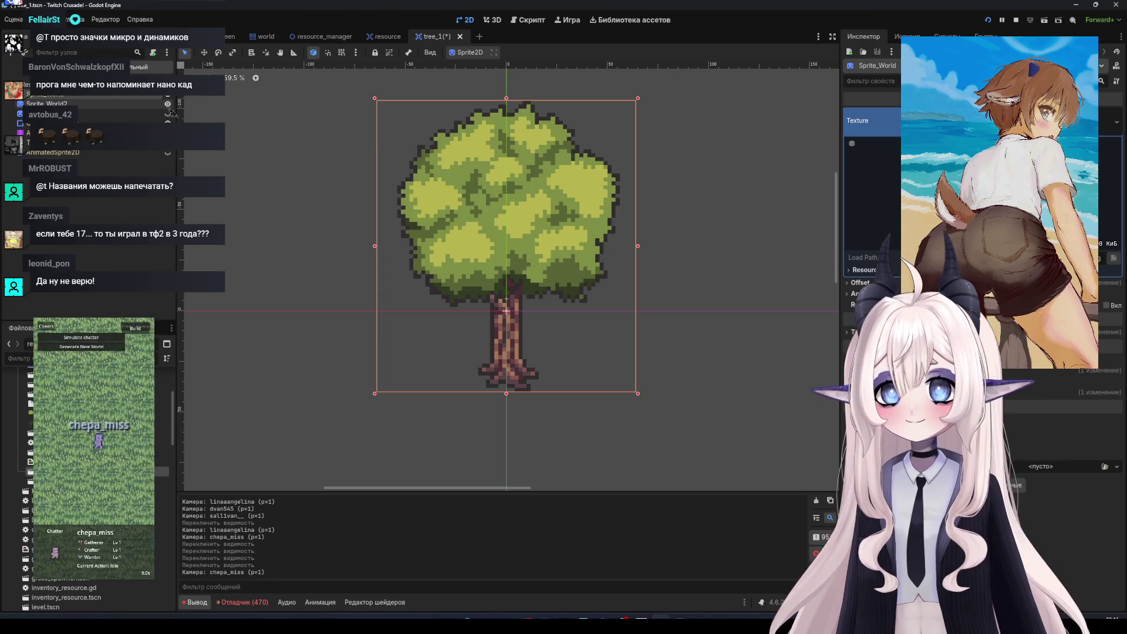
pyautogui.click(111, 104)
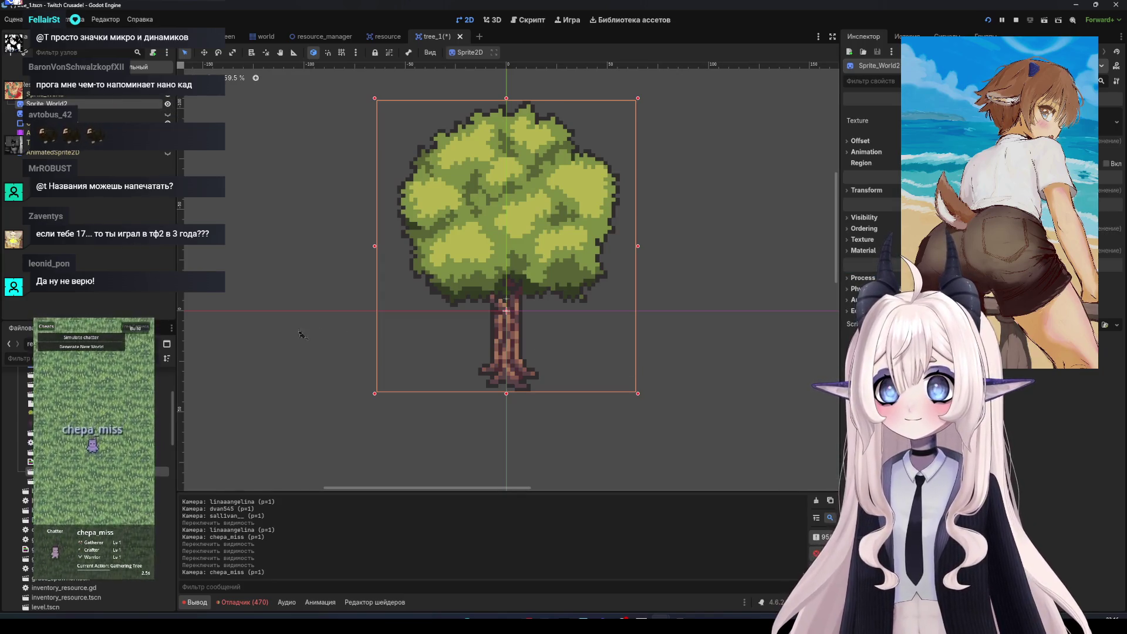
pyautogui.doubleClick(88, 511)
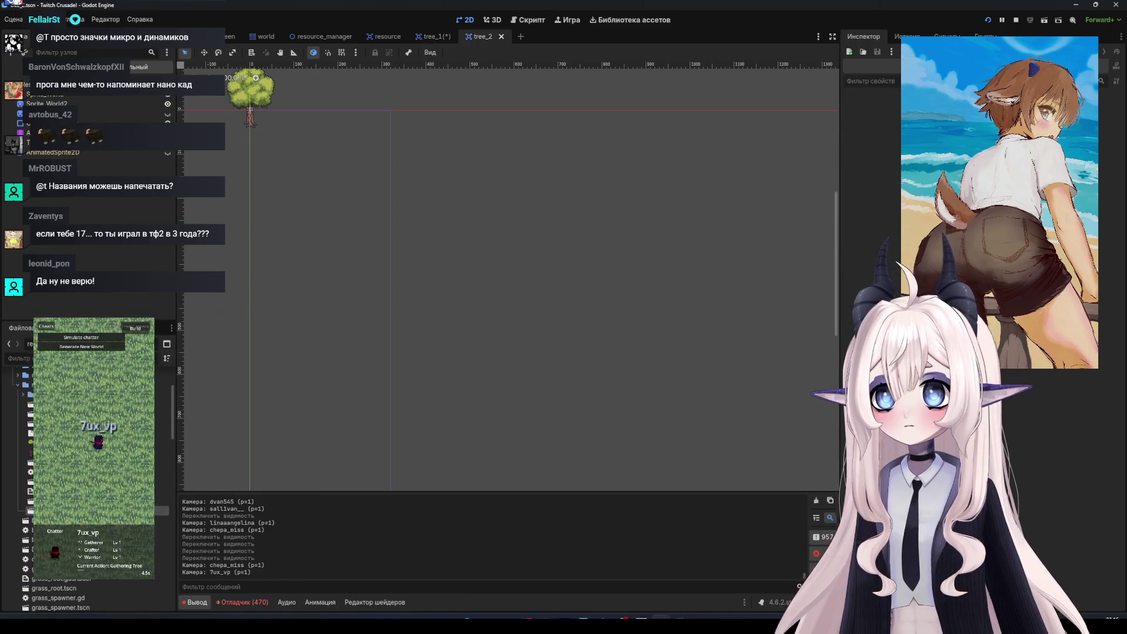
pyautogui.scroll(3, 356, 277)
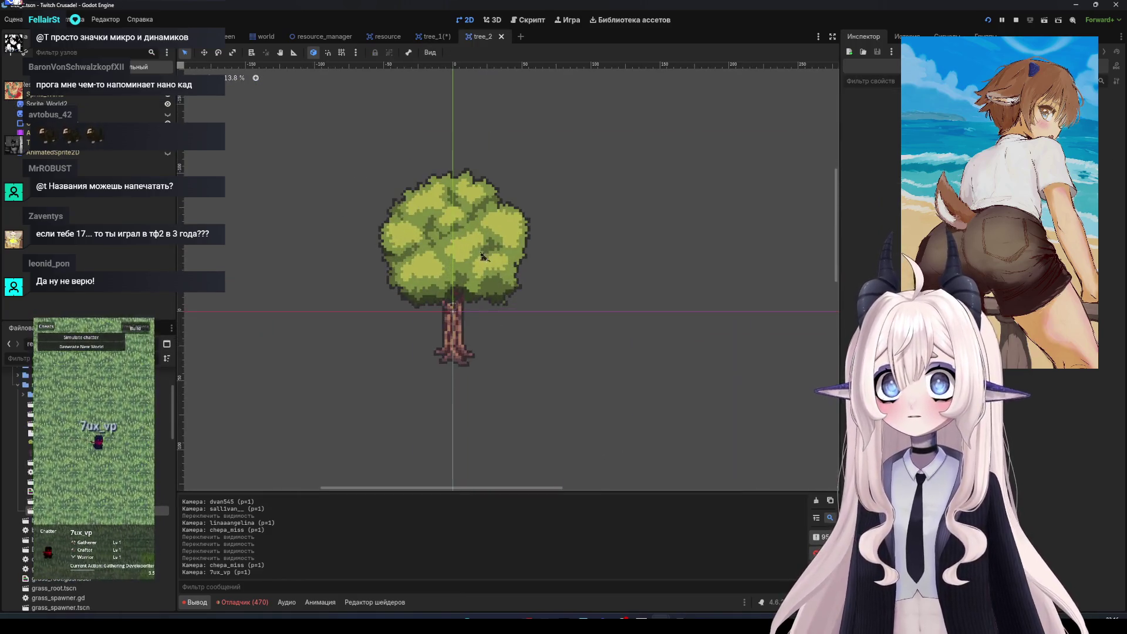
pyautogui.click(167, 100)
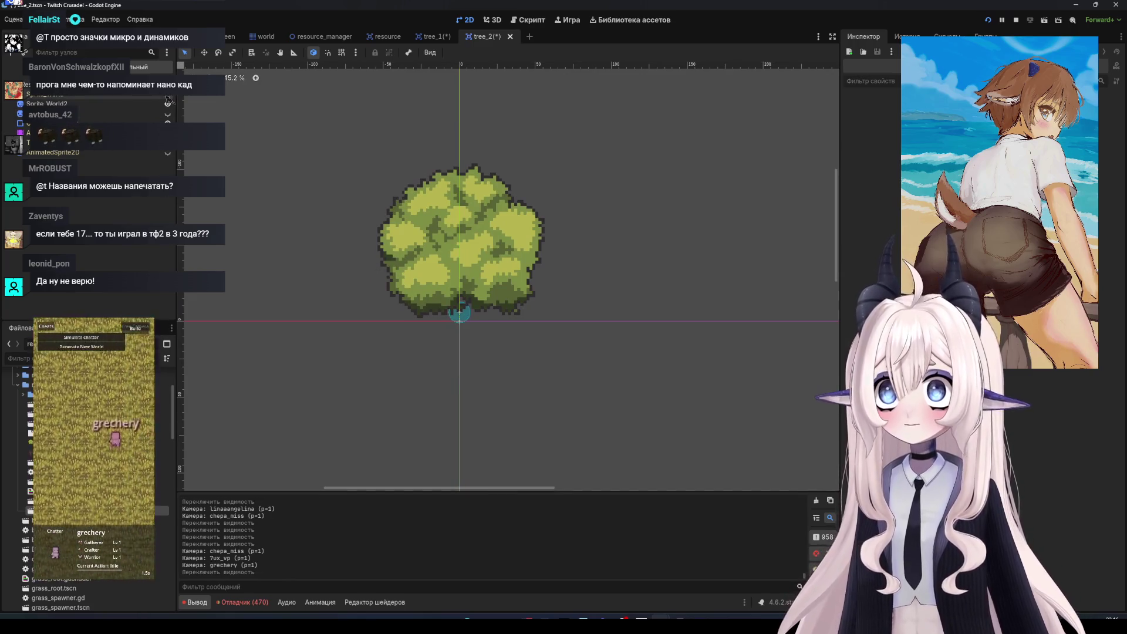
pyautogui.click(434, 37)
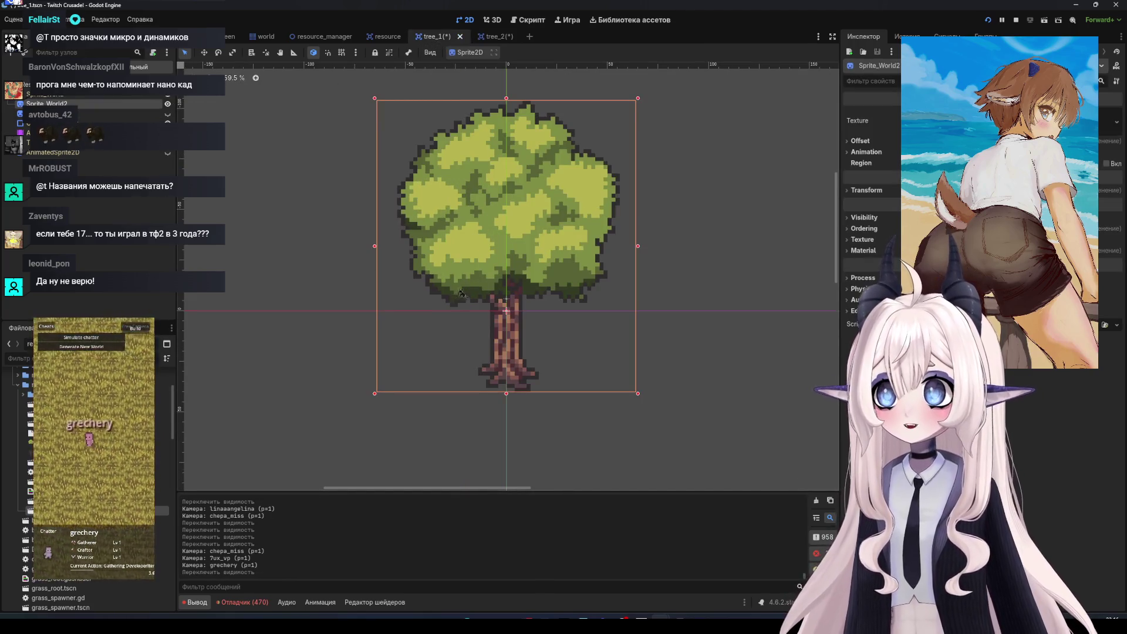
pyautogui.click(485, 41)
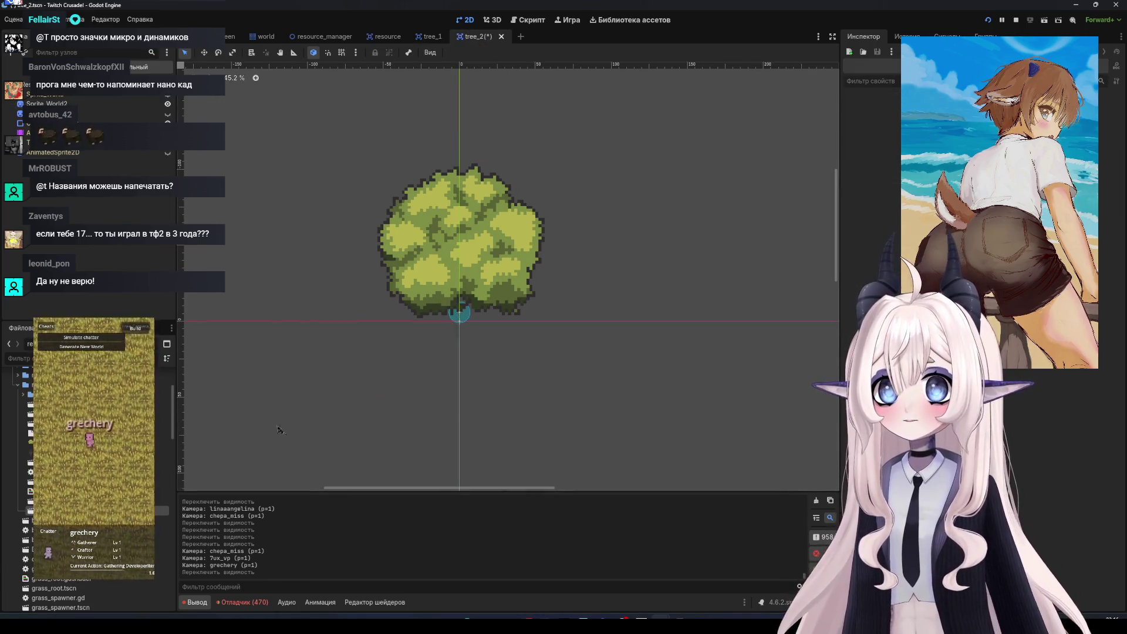
pyautogui.click(167, 103)
pyautogui.hotkey('ctrl', 's')
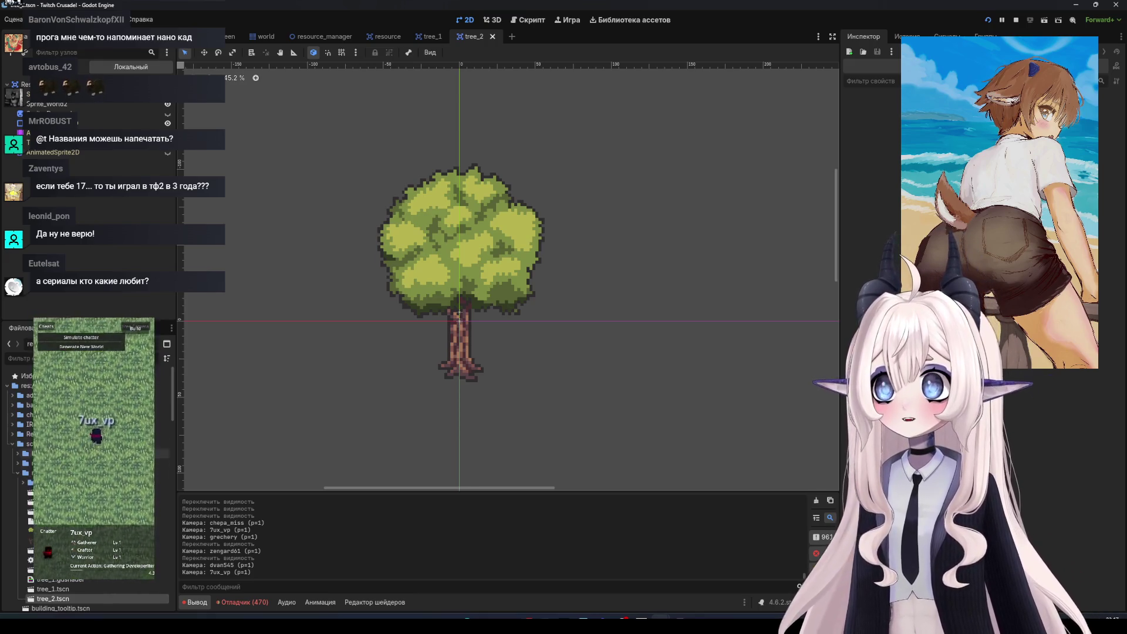
pyautogui.scroll(-3, 88, 470)
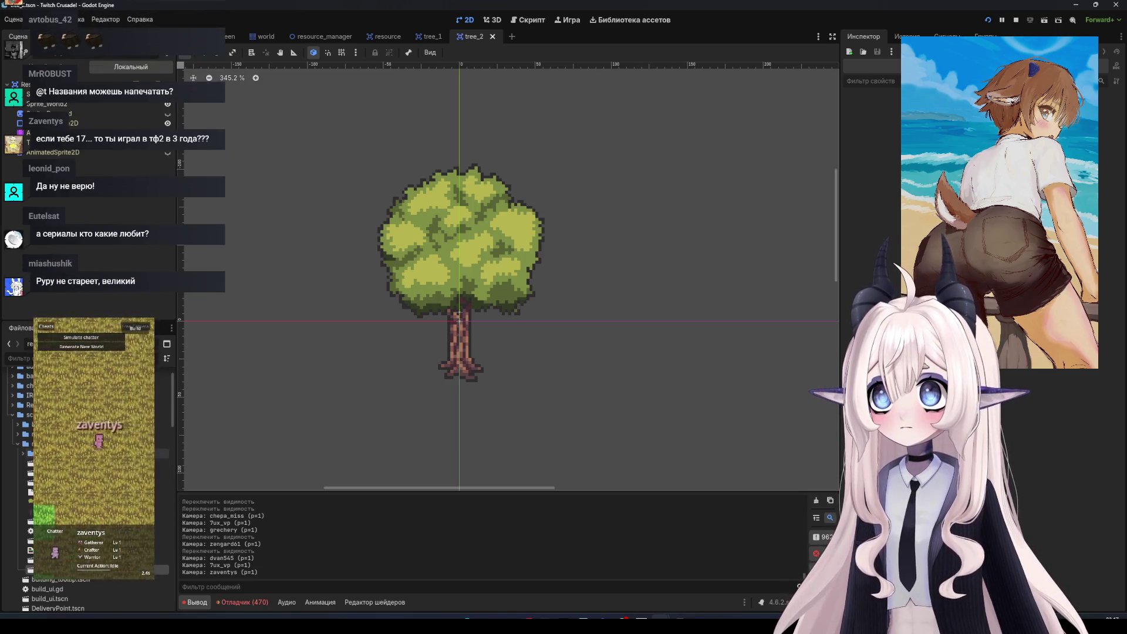
# Add a folder named 'world resource textures' under resources_scenes in the FileSystem dock
pyautogui.rightClick(75, 444)
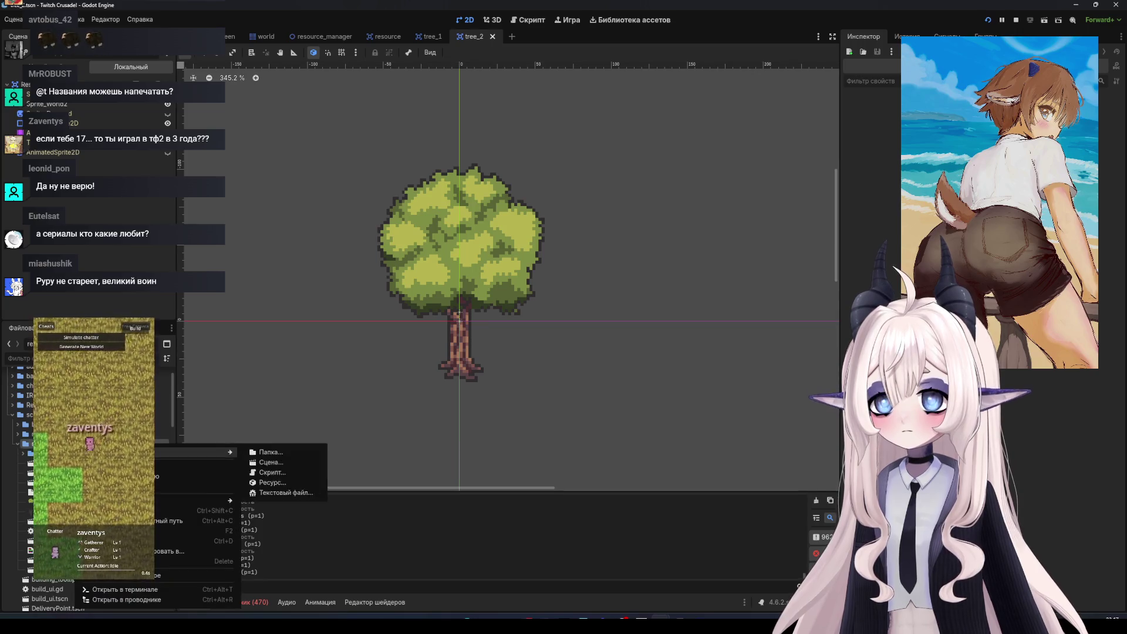
pyautogui.moveTo(223, 452)
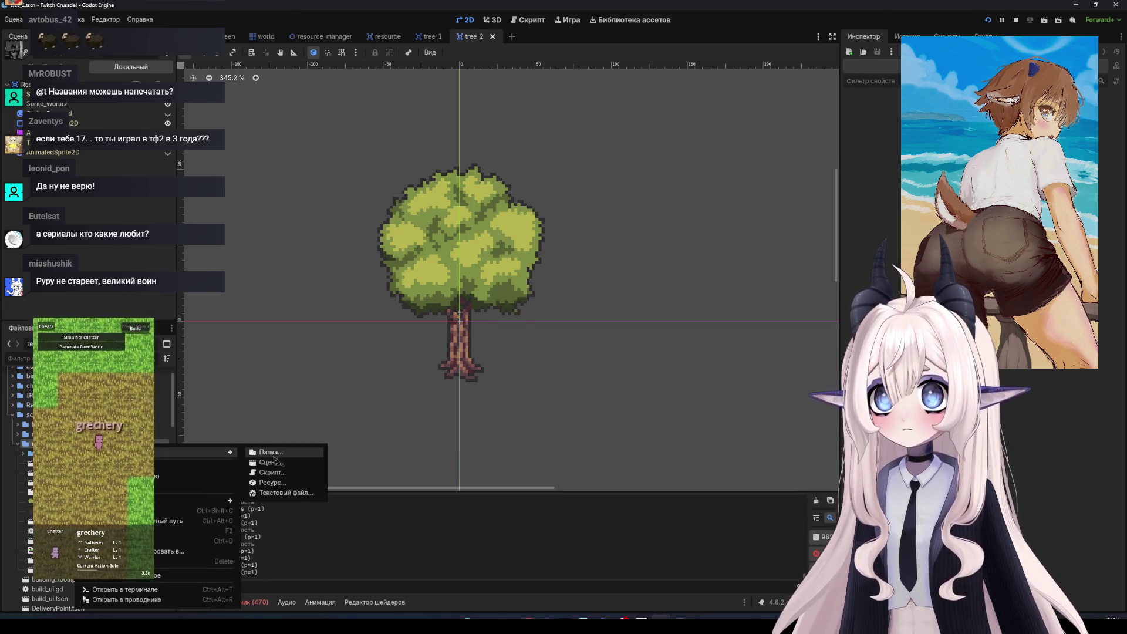
pyautogui.click(280, 457)
pyautogui.write('resp')
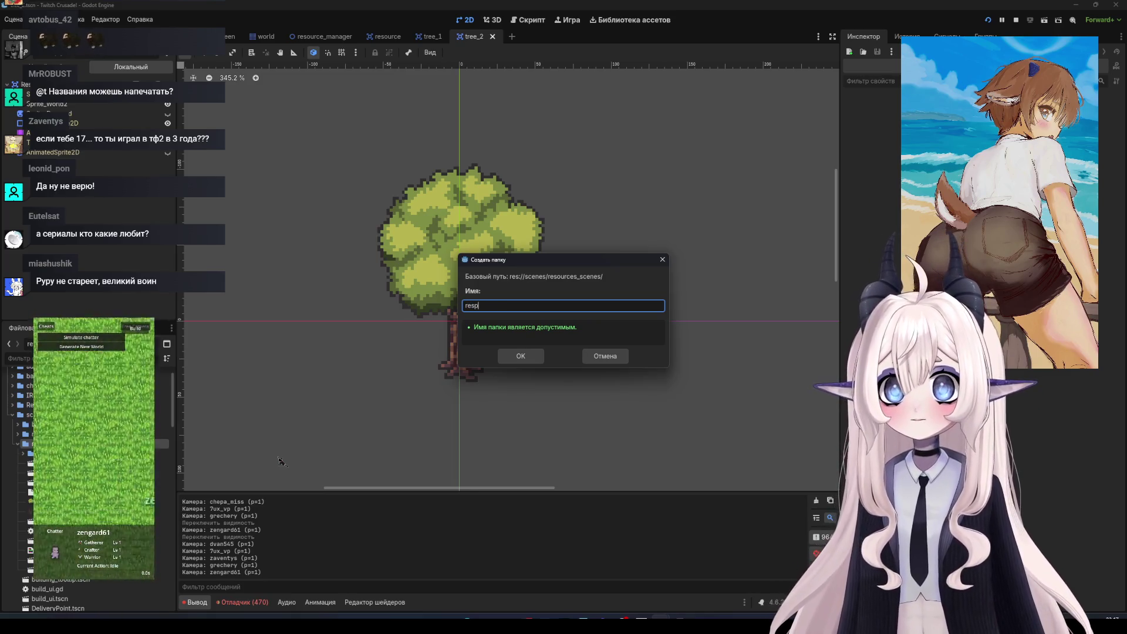
pyautogui.press('BackSpace')
pyautogui.press('BackSpace')
pyautogui.press('BackSpace')
pyautogui.write('w')
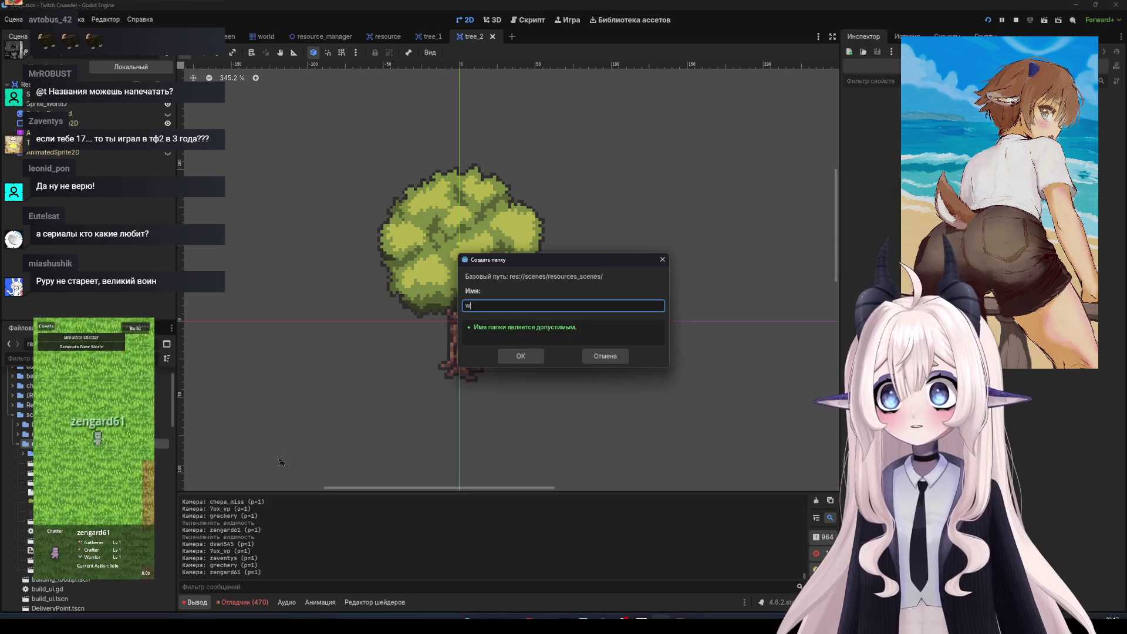
pyautogui.write('orld ')
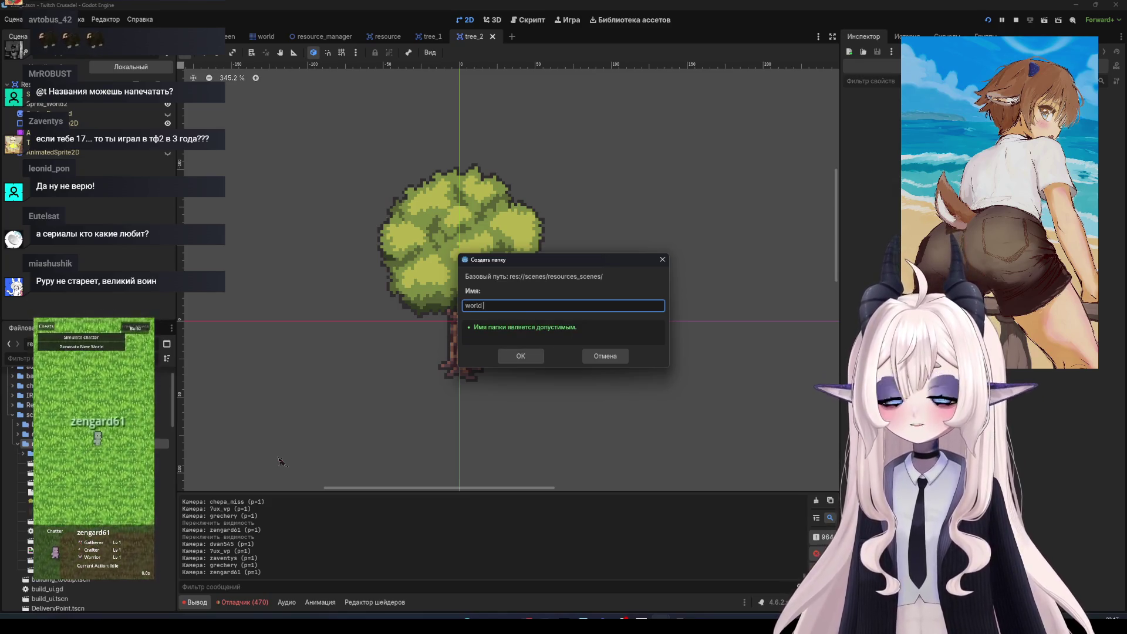
pyautogui.write('rousou')
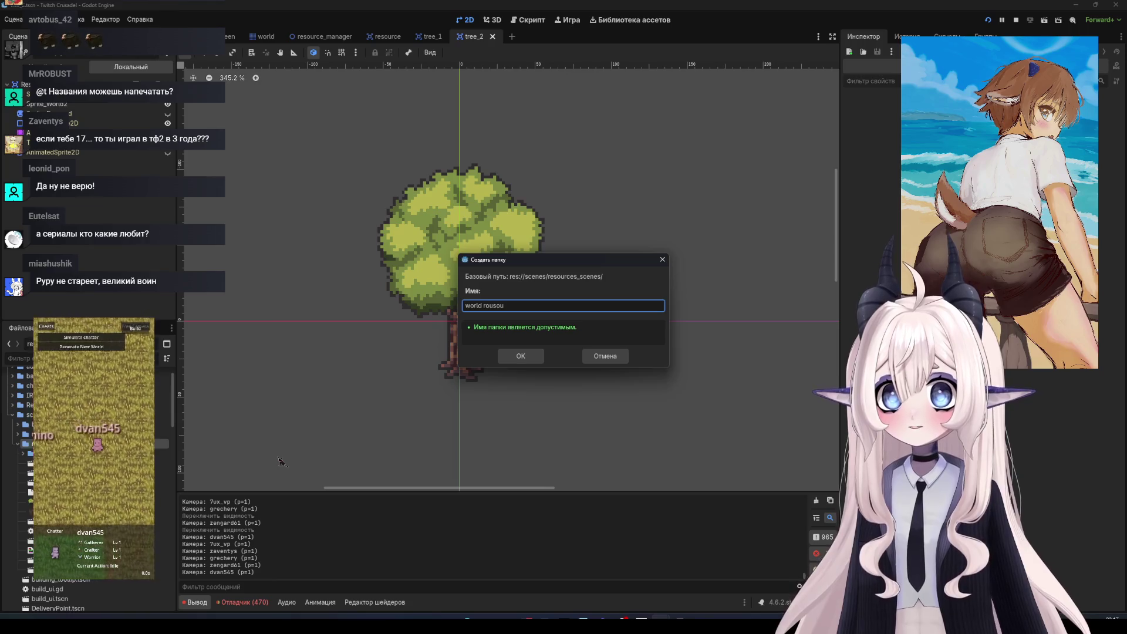
pyautogui.press('BackSpace')
pyautogui.press('BackSpace')
pyautogui.press('BackSpace')
pyautogui.write('so')
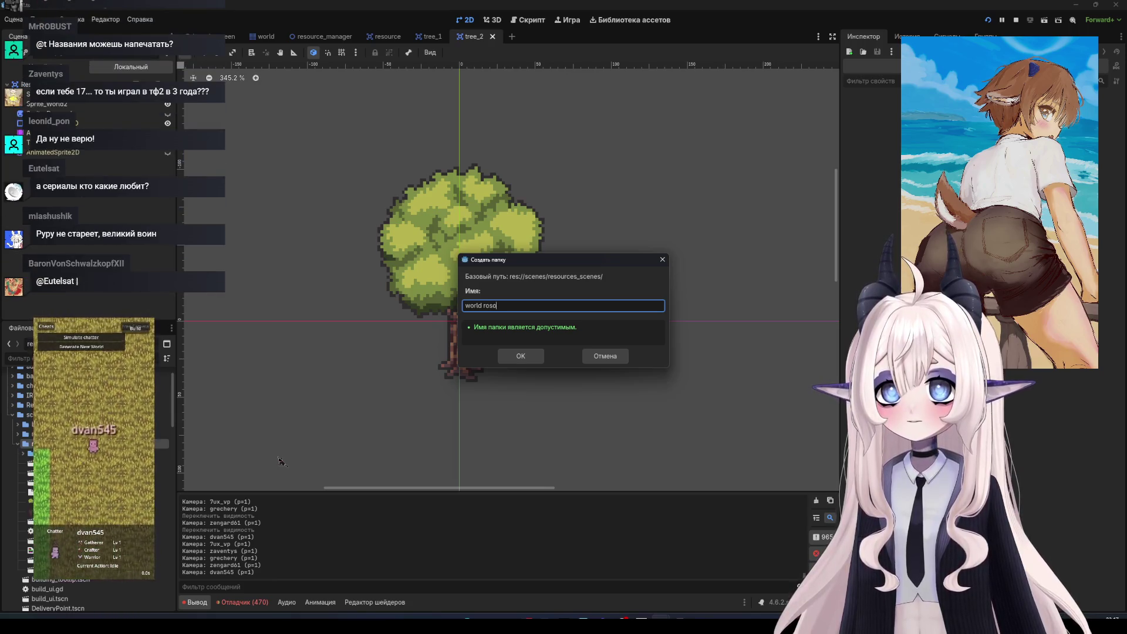
pyautogui.write('urse')
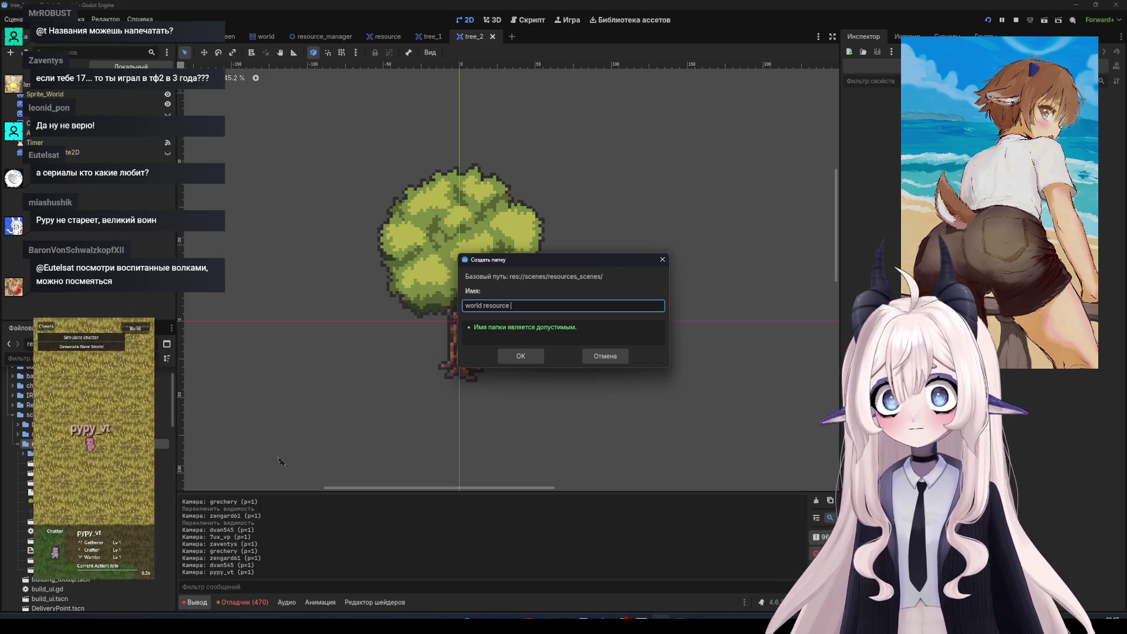
pyautogui.write('ex')
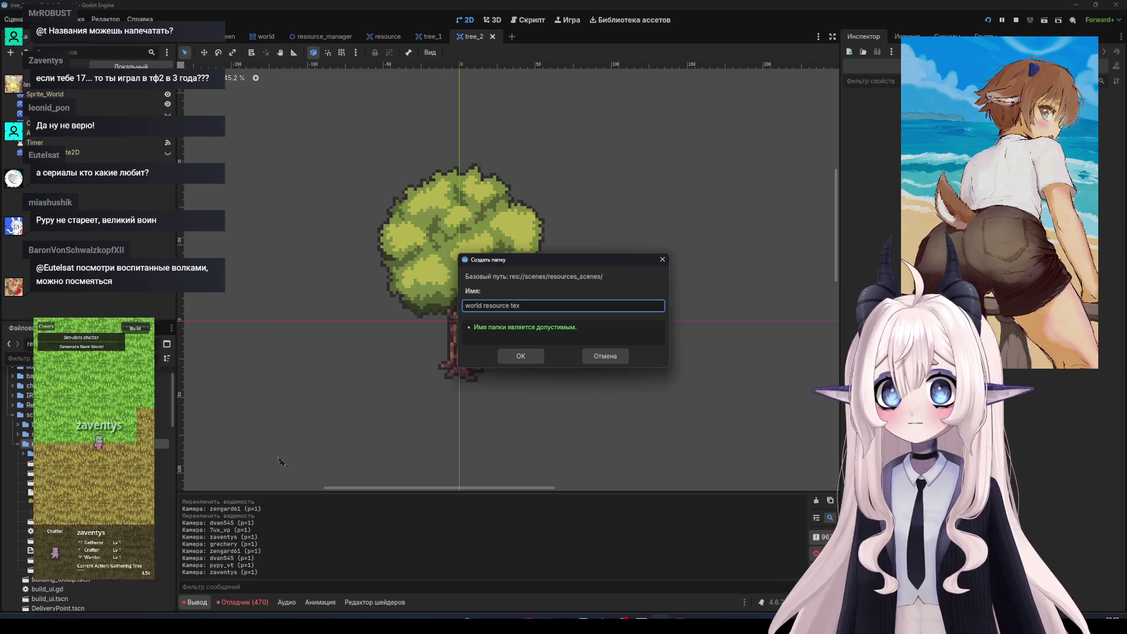
pyautogui.press('Return')
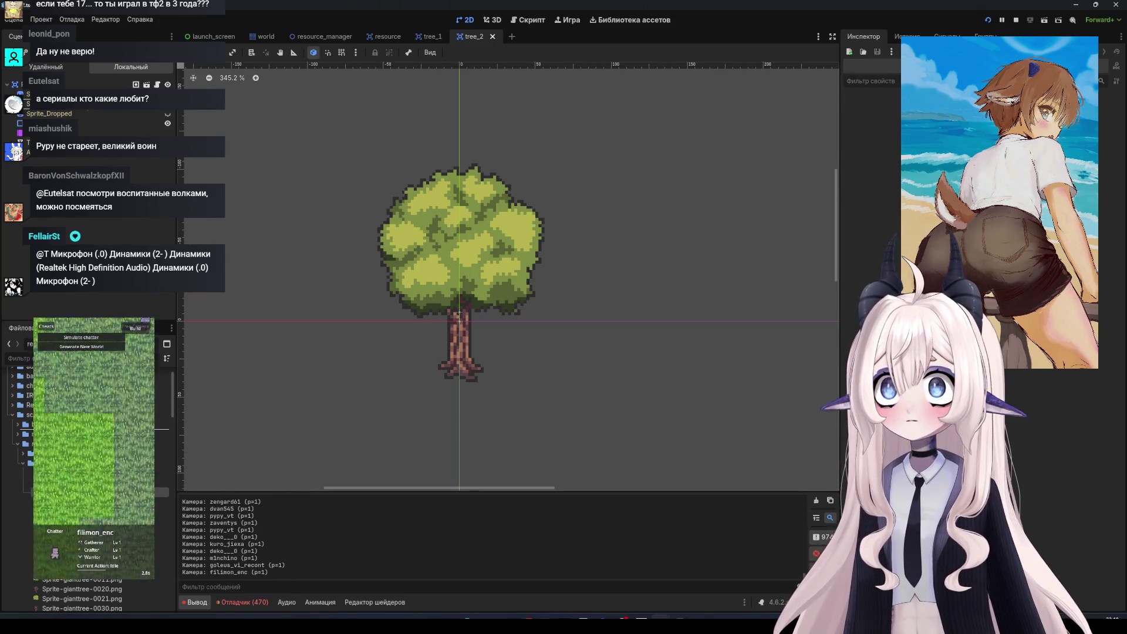
# Swap the tree sprite's texture for another tree image and drag the trunk sprite down toward (2, 15)
pyautogui.hotkey('ctrl', 'z')
pyautogui.hotkey('ctrl', 'z')
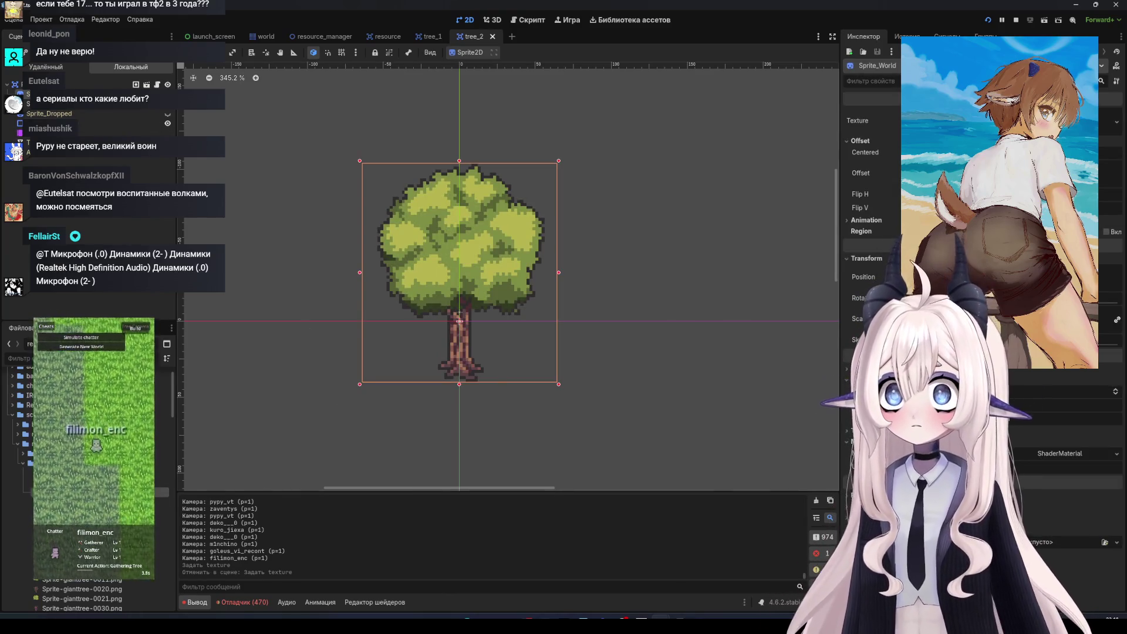
pyautogui.hotkey('ctrl', 'shift', 'z')
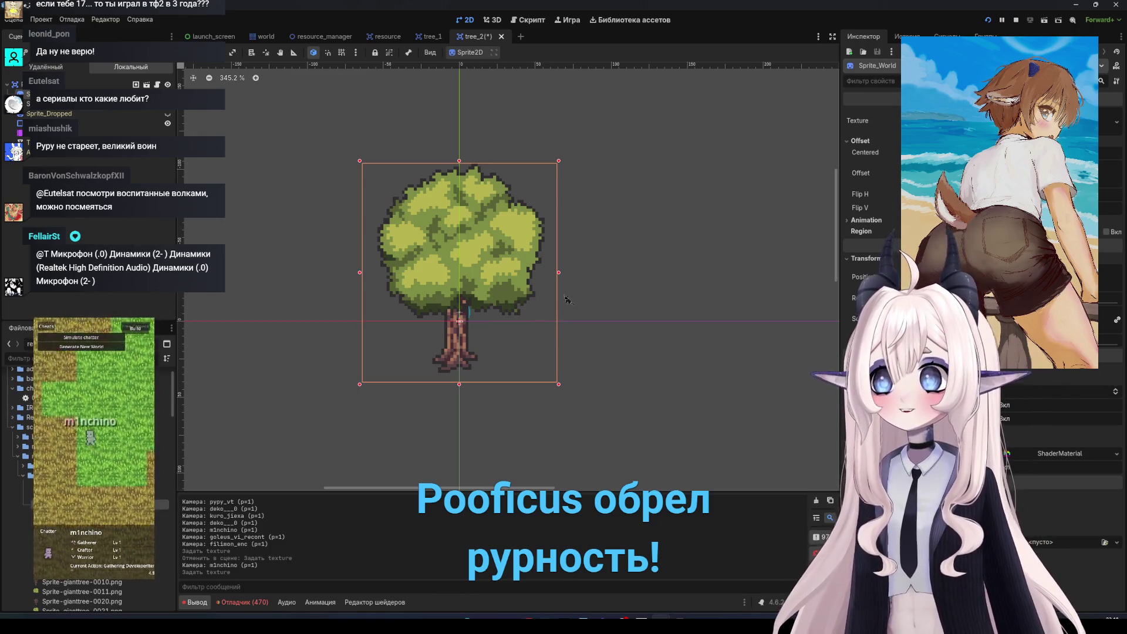
pyautogui.moveTo(463, 344); pyautogui.dragTo(467, 367)
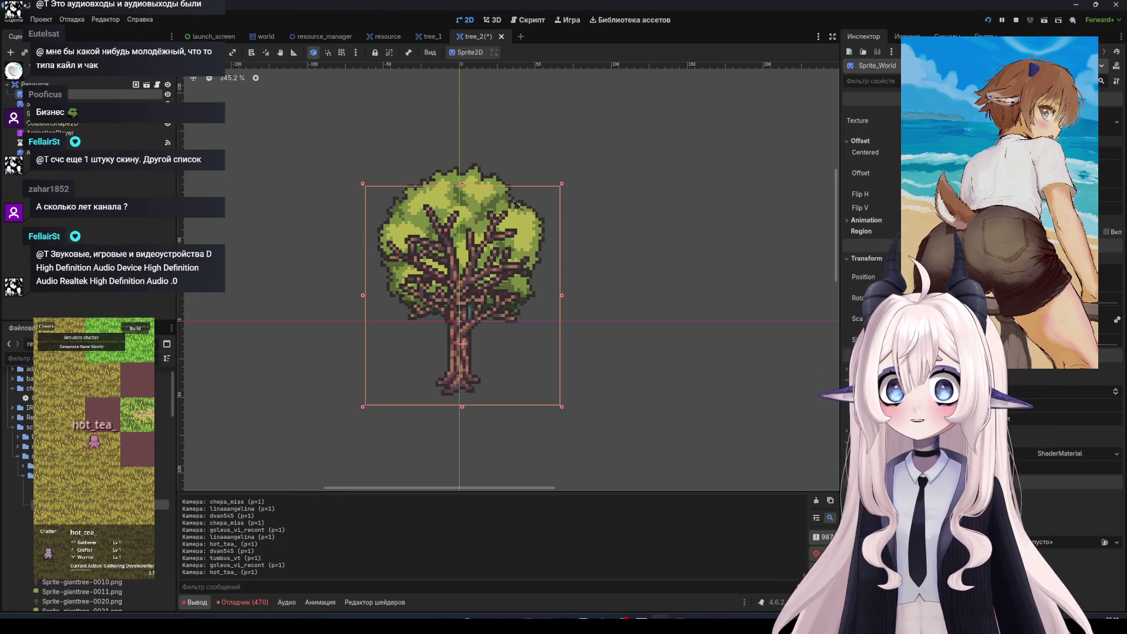
# Select the Sprite_World2 canopy node in the Scene dock
pyautogui.click(88, 104)
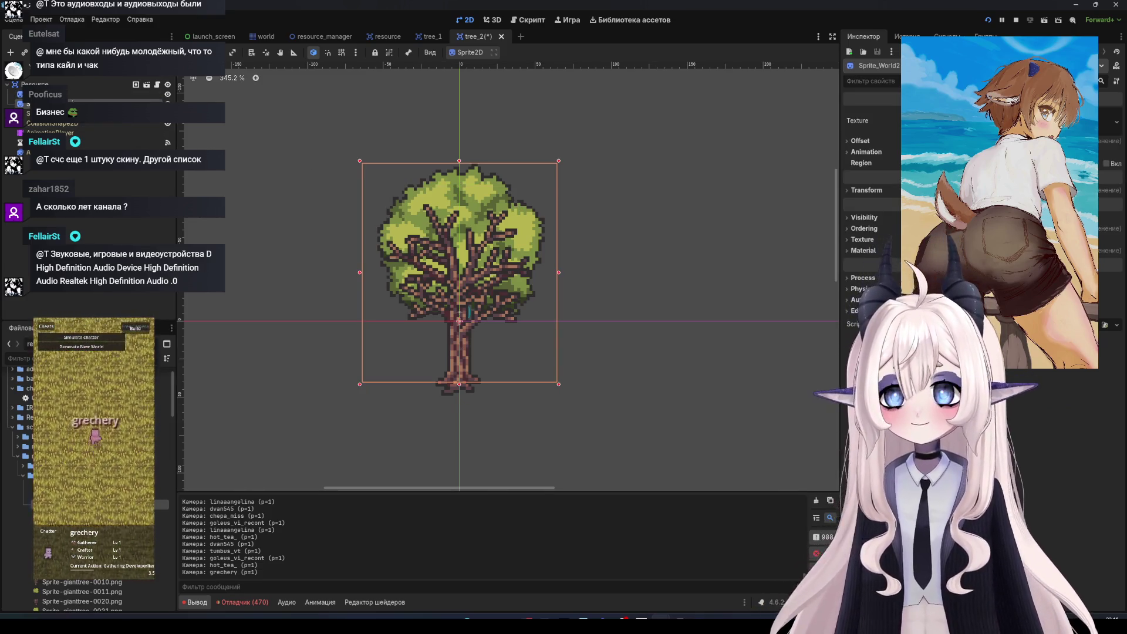
# Try reparenting the canopy and trunk nodes, undoing and dismissing the inherited-node warnings
pyautogui.hotkey('ctrl', 'z')
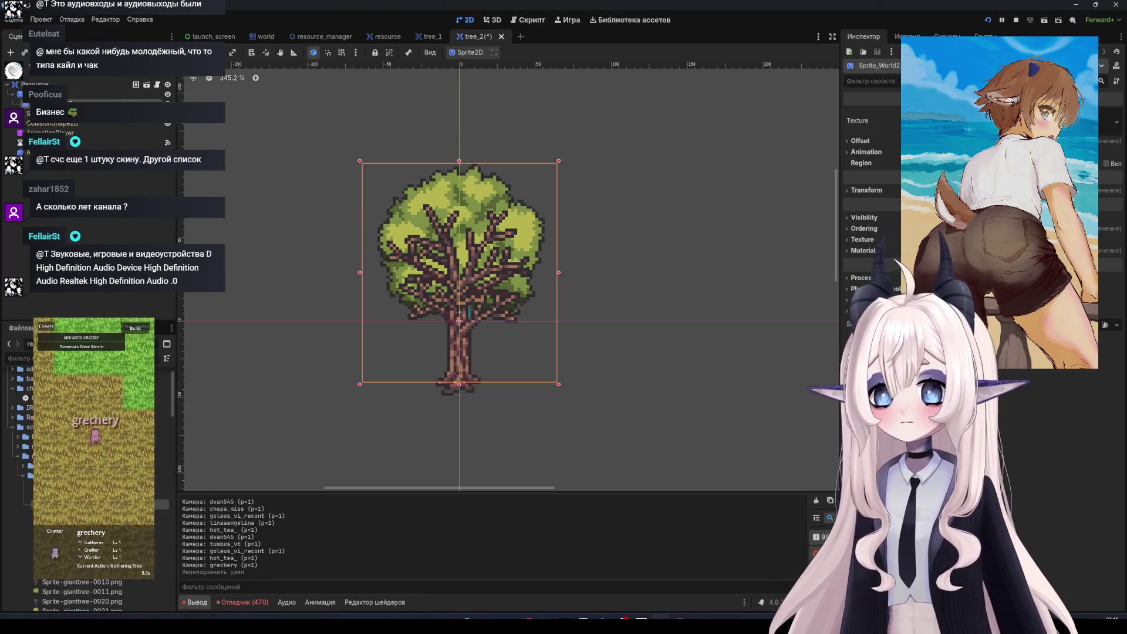
pyautogui.hotkey('ctrl', 'z')
pyautogui.click(88, 95)
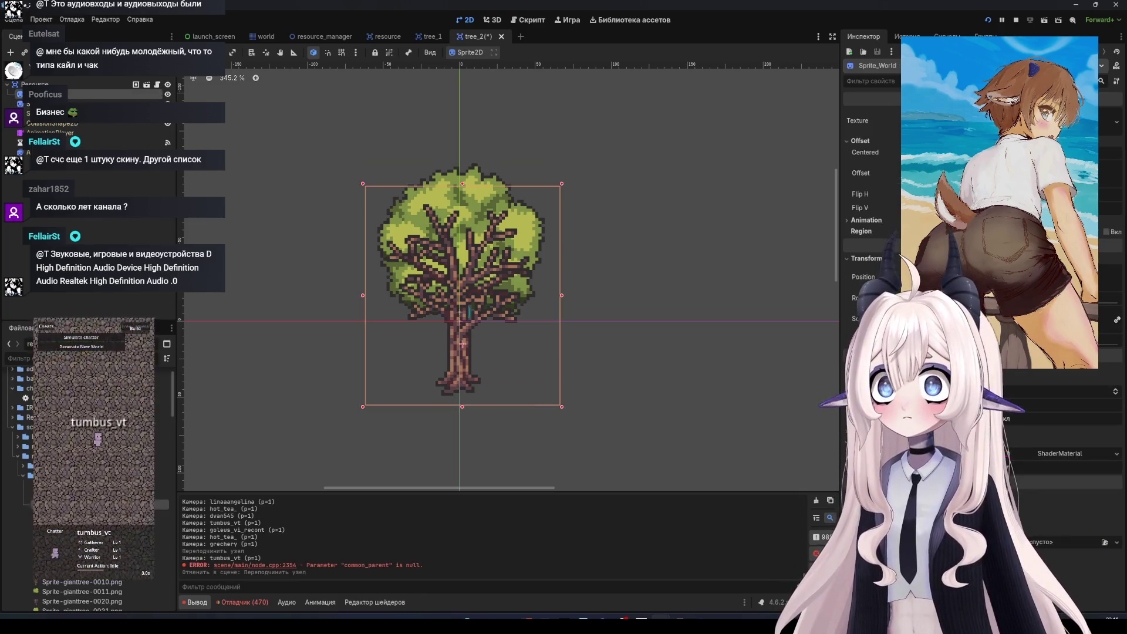
pyautogui.hotkey('ctrl', 'z')
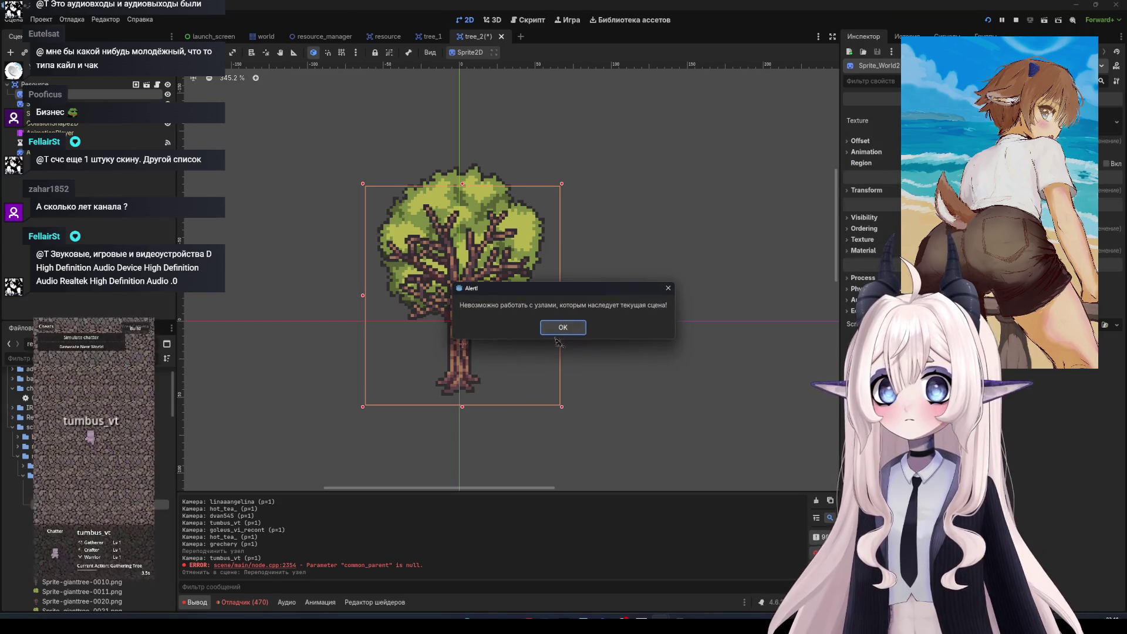
pyautogui.click(564, 328)
pyautogui.click(128, 106)
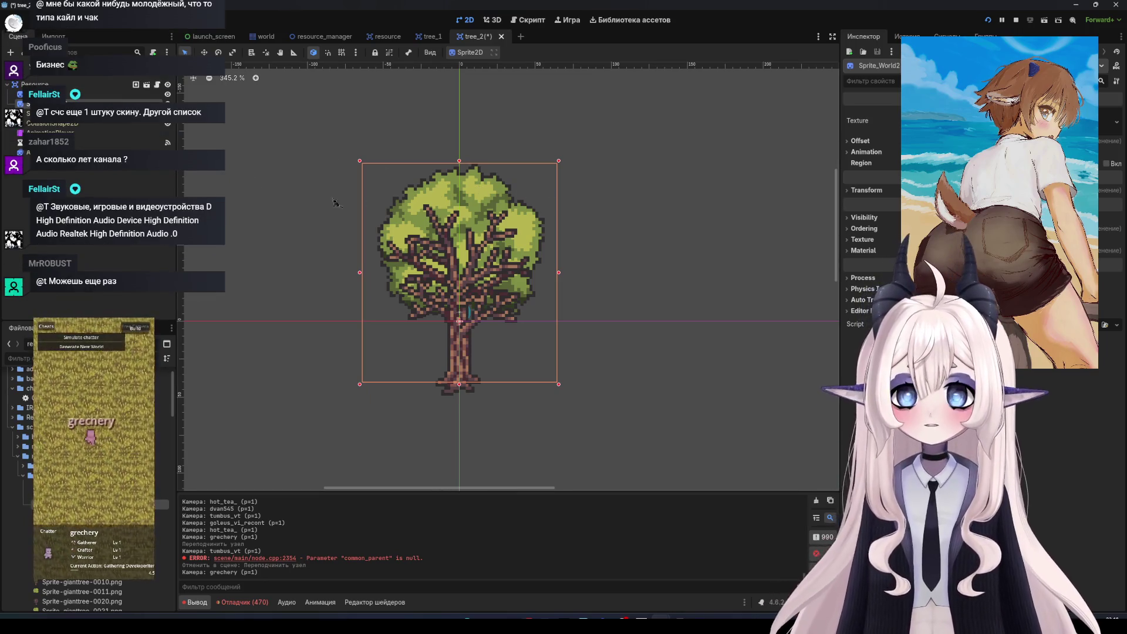
pyautogui.click(88, 114)
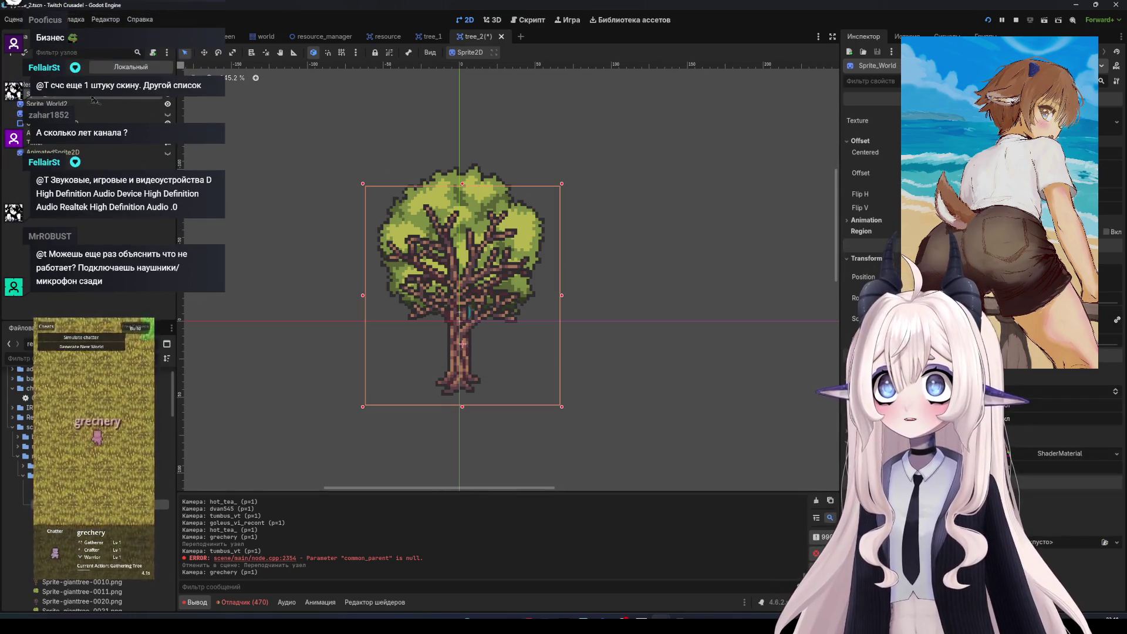
pyautogui.press('Delete')
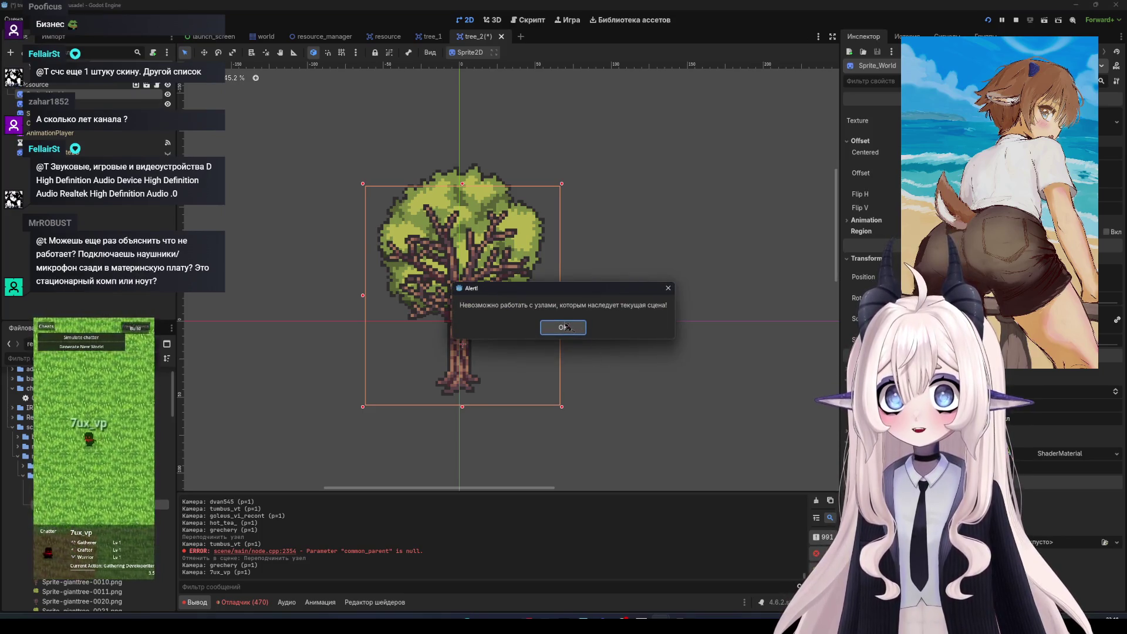
pyautogui.click(566, 326)
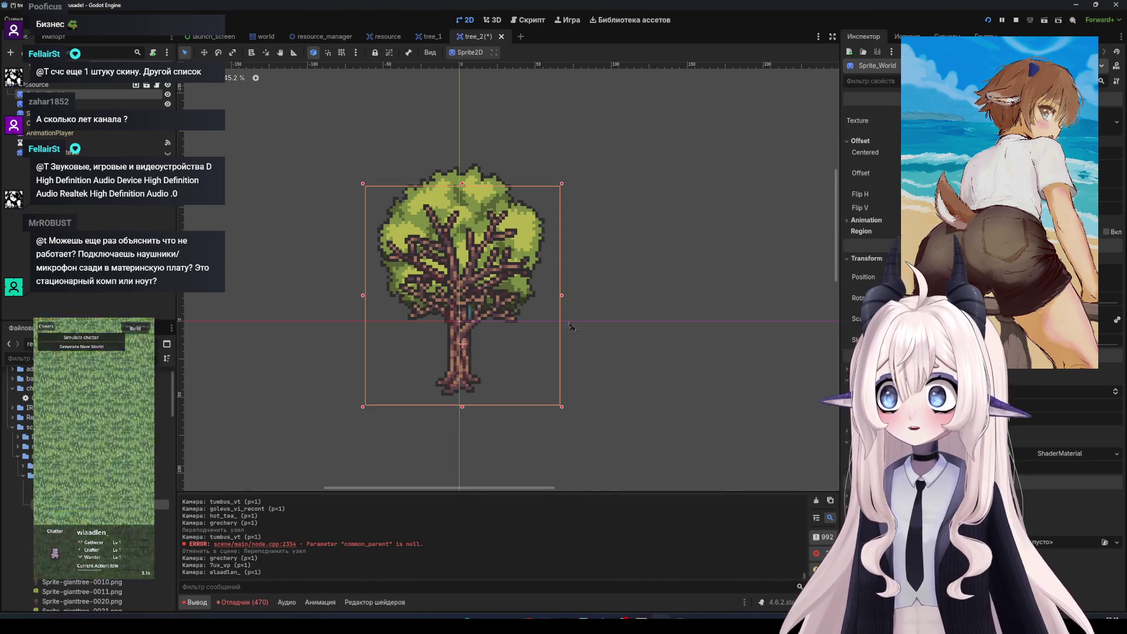
# Save tree_2, stop the running game, and dismiss another inherited-node warning
pyautogui.hotkey('ctrl', 's')
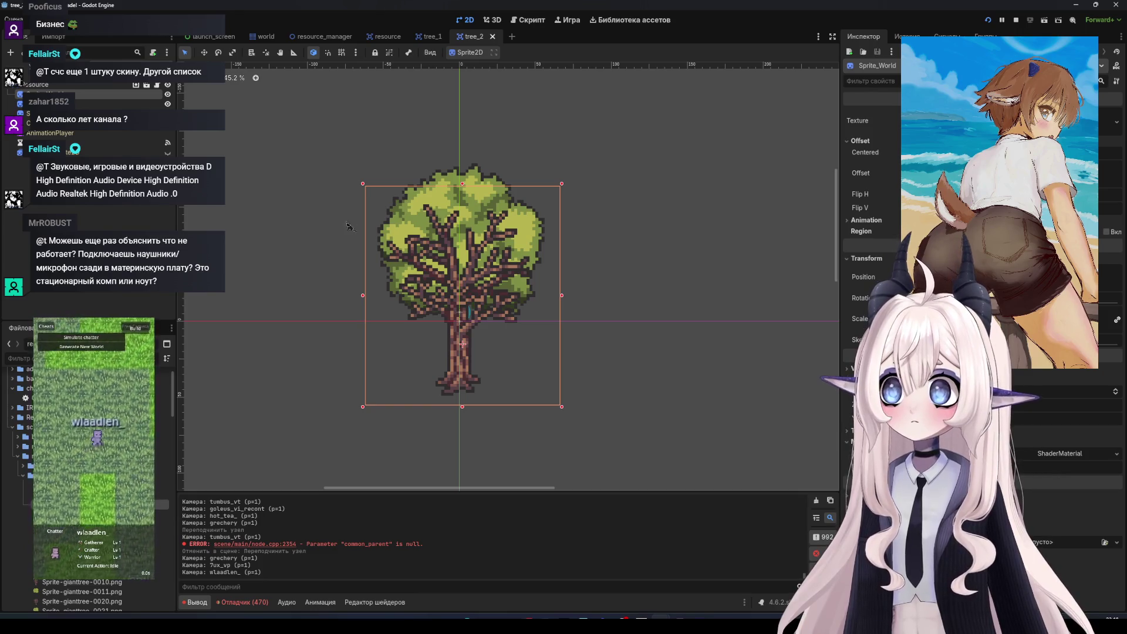
pyautogui.press('F8')
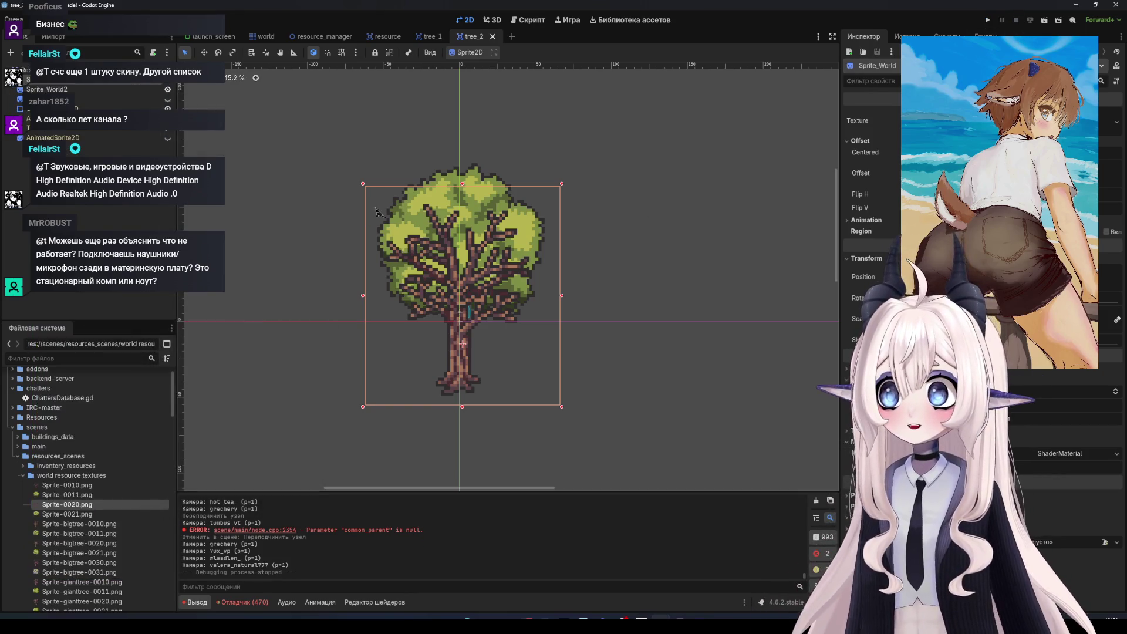
pyautogui.moveTo(71, 87); pyautogui.dragTo(70, 99)
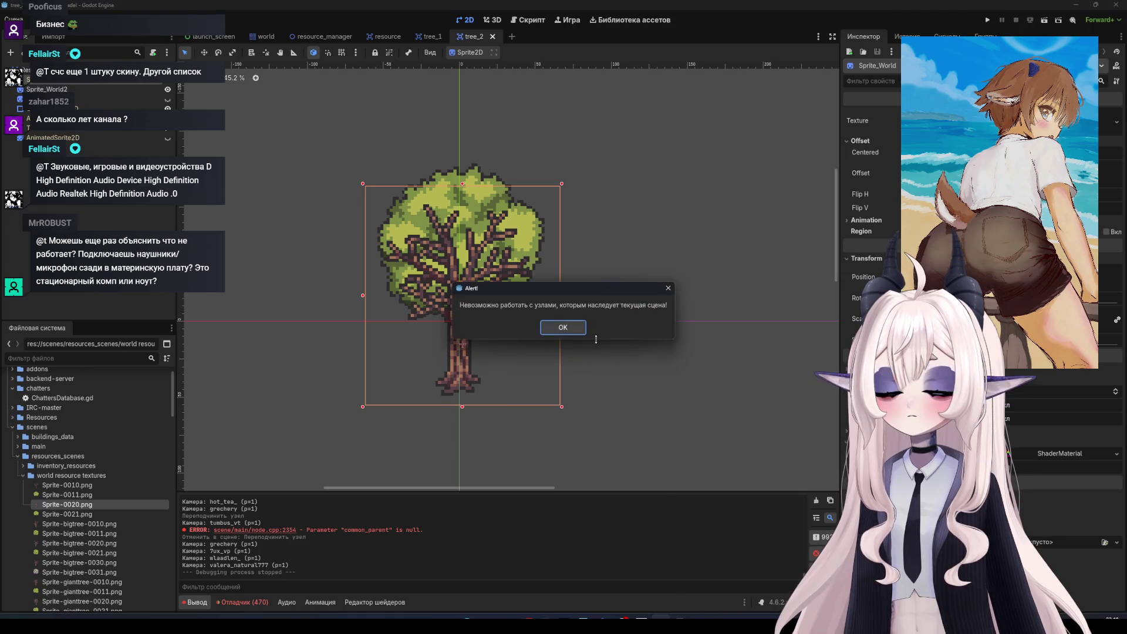
pyautogui.click(563, 328)
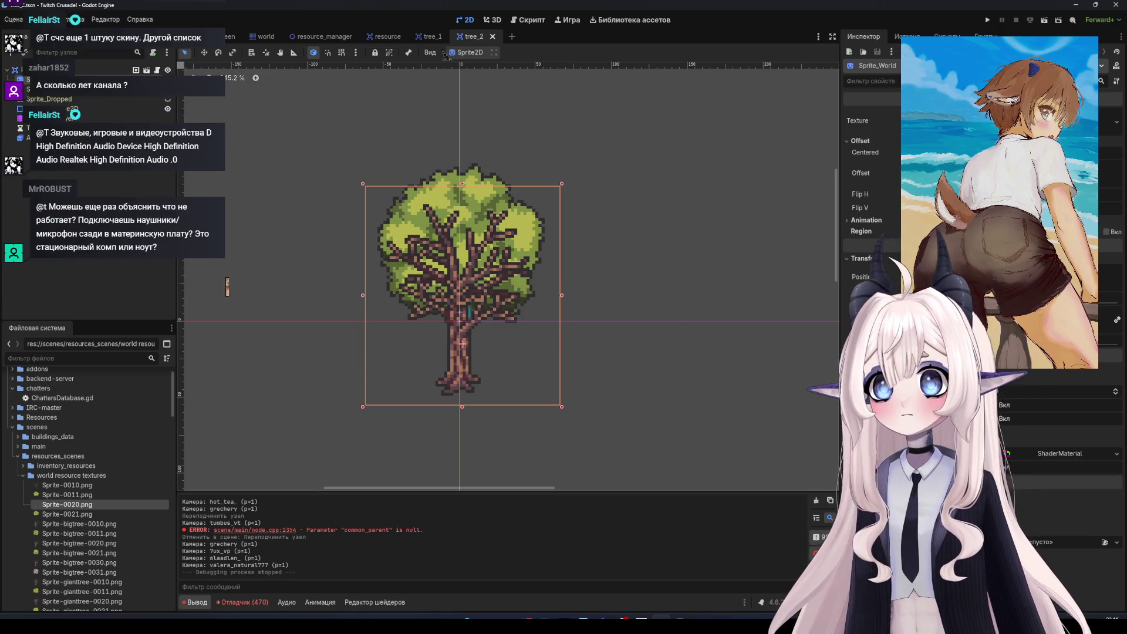
# Close the tree_2 scene, then reopen tree_2.tscn from the FileSystem dock
pyautogui.click(492, 37)
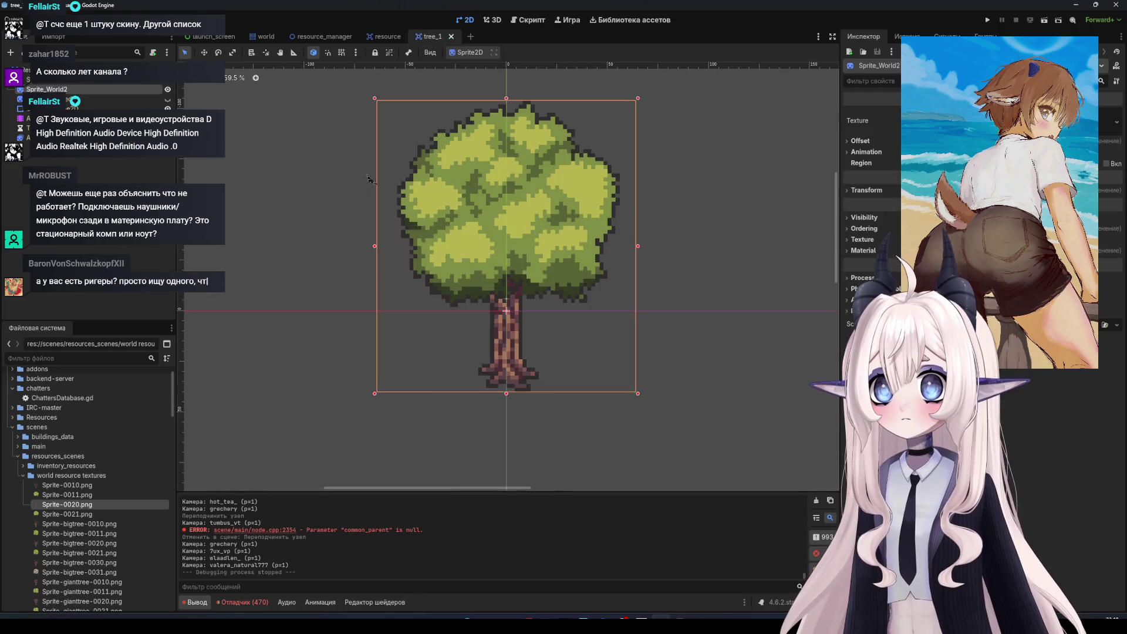
pyautogui.scroll(-5, 98, 466)
pyautogui.scroll(-2, 94, 481)
pyautogui.scroll(-1, 88, 511)
pyautogui.scroll(-1, 84, 534)
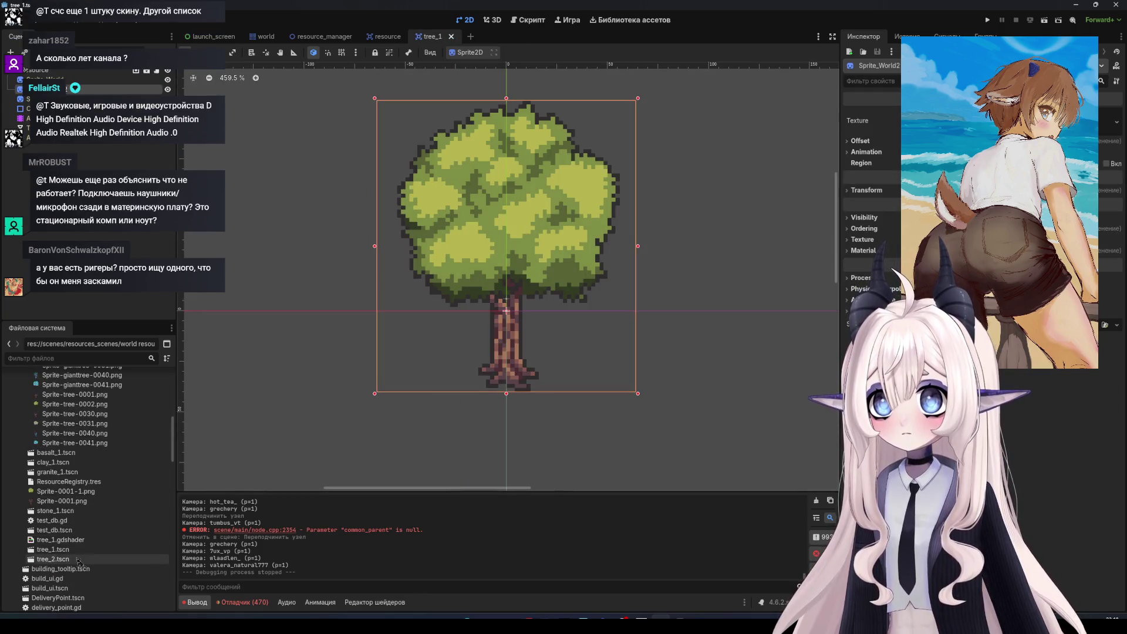
pyautogui.doubleClick(70, 560)
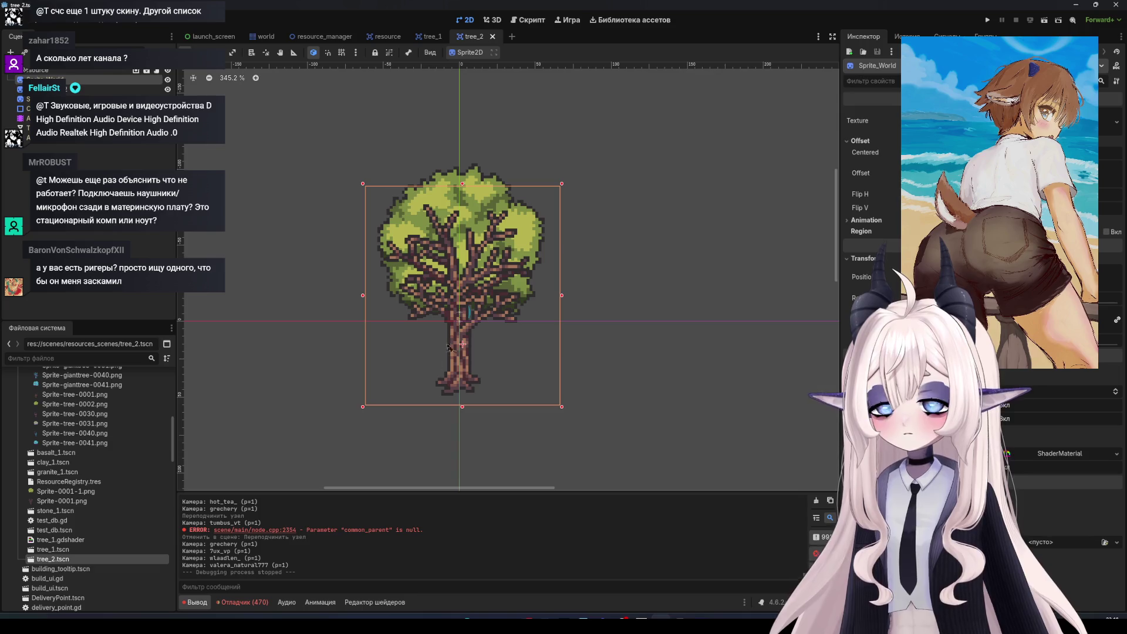
pyautogui.moveTo(442, 355); pyautogui.dragTo(446, 419)
pyautogui.hotkey('ctrl', 'z')
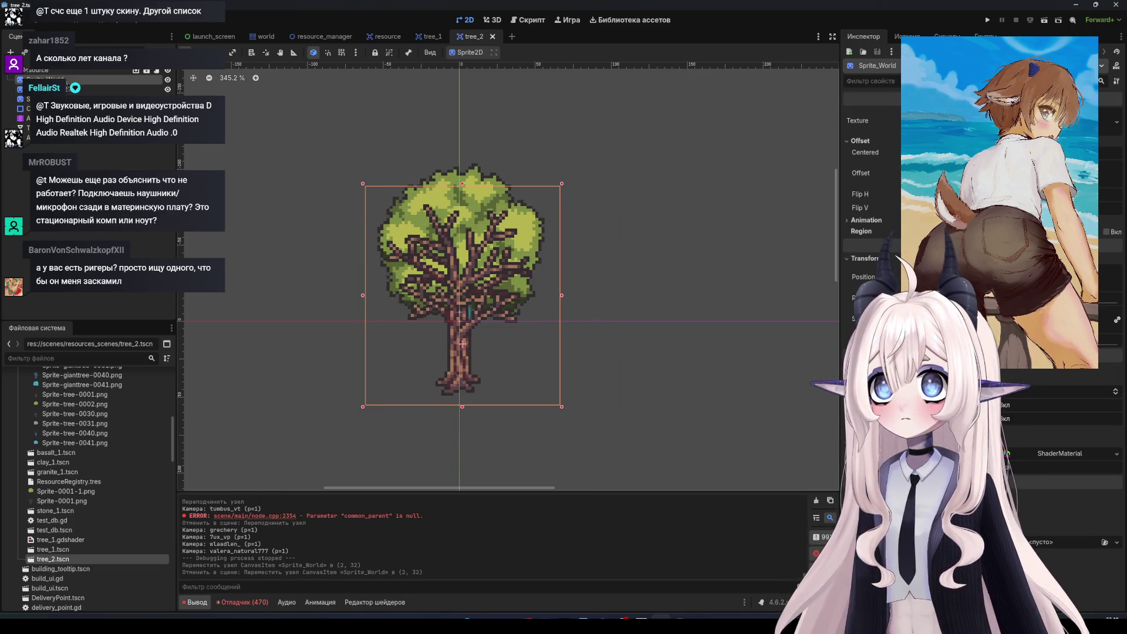
pyautogui.press('Delete')
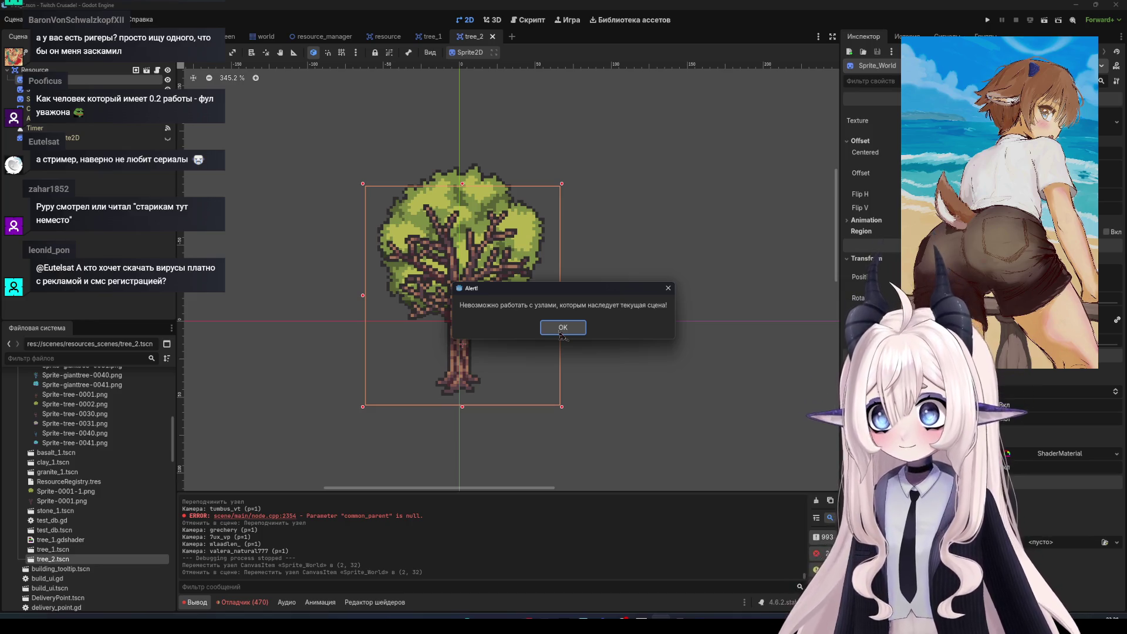
pyautogui.press('super')
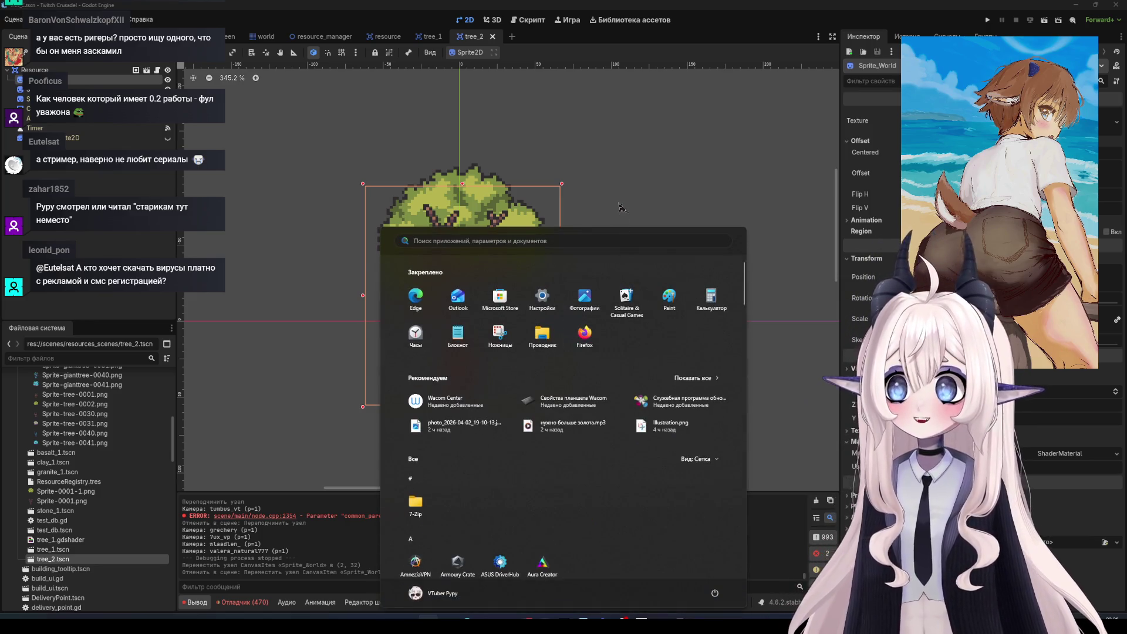
pyautogui.press('Escape')
pyautogui.press('Return')
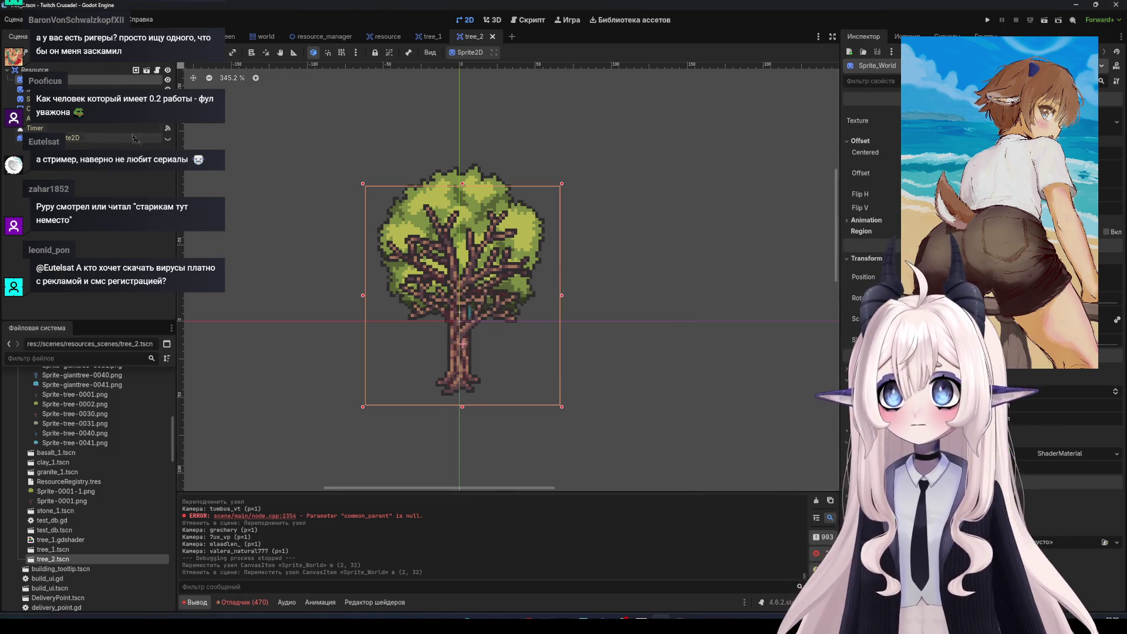
pyautogui.click(53, 88)
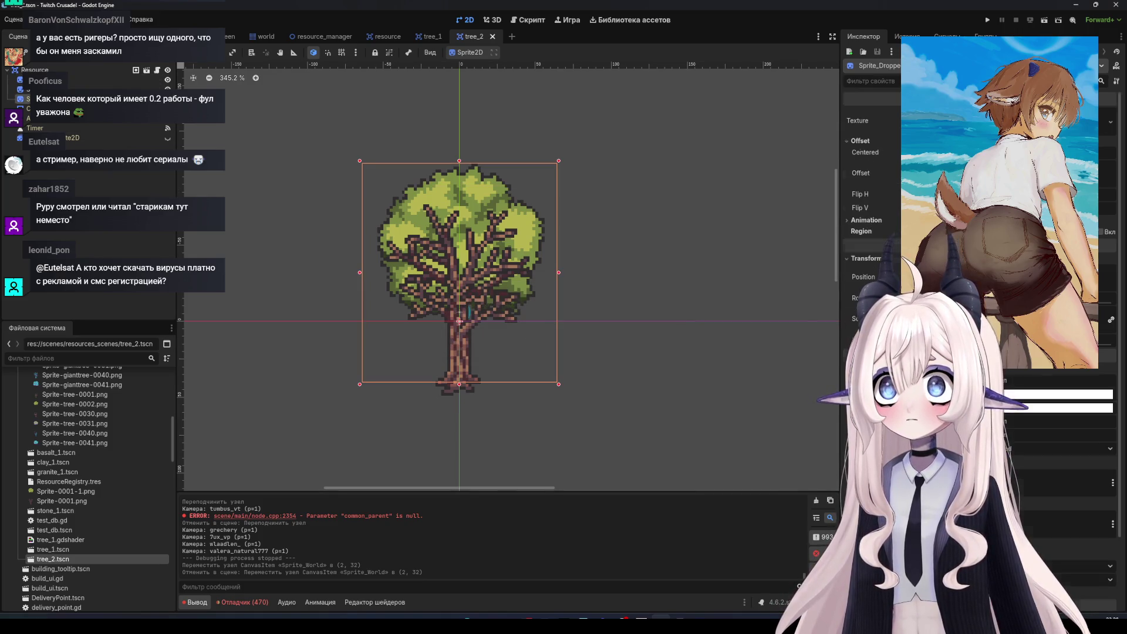
pyautogui.moveTo(469, 312); pyautogui.dragTo(462, 345)
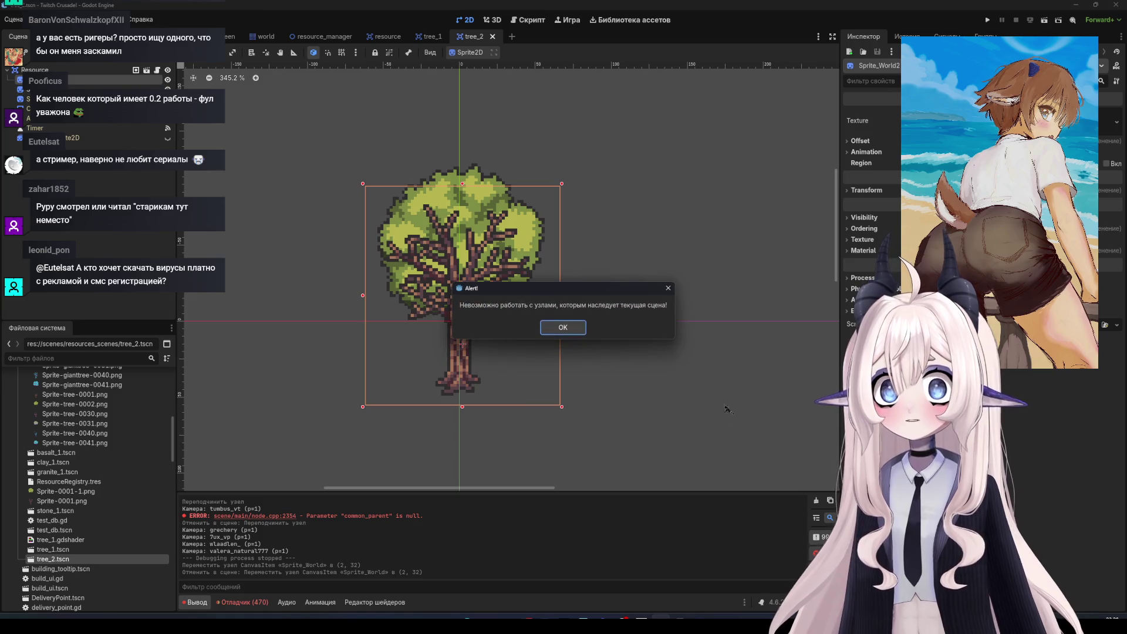
pyautogui.click(571, 333)
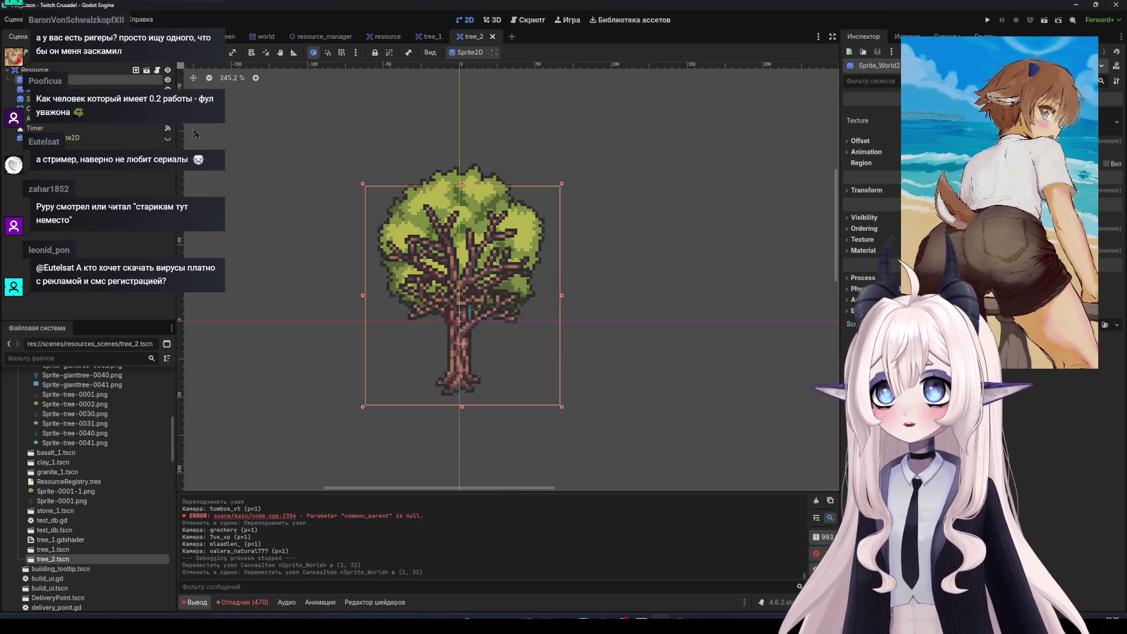
pyautogui.click(469, 312)
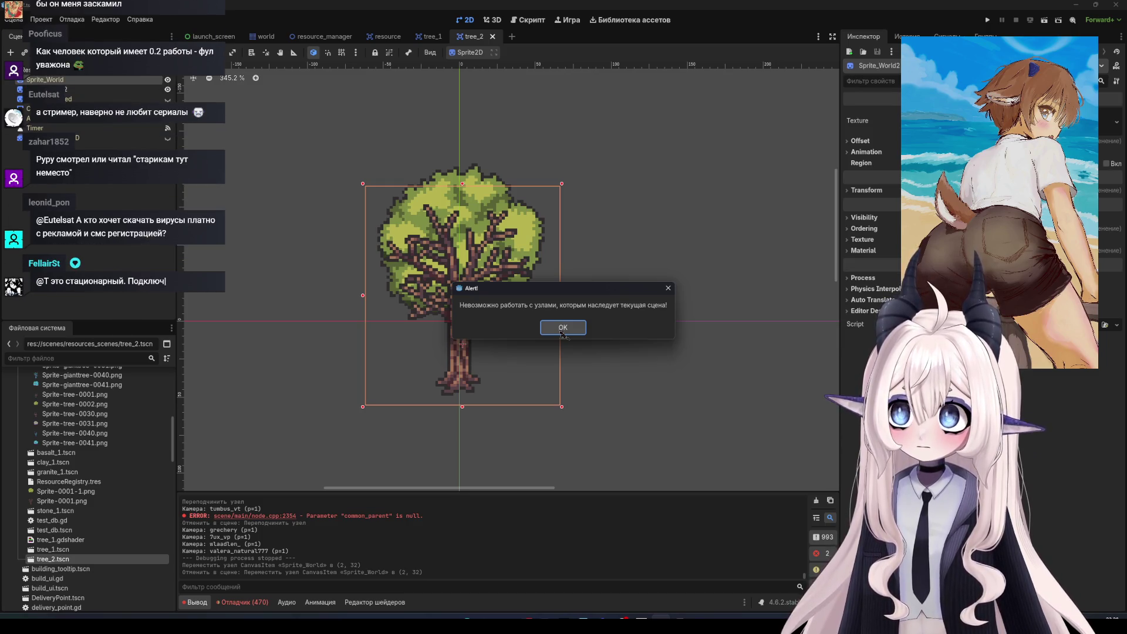
pyautogui.click(562, 330)
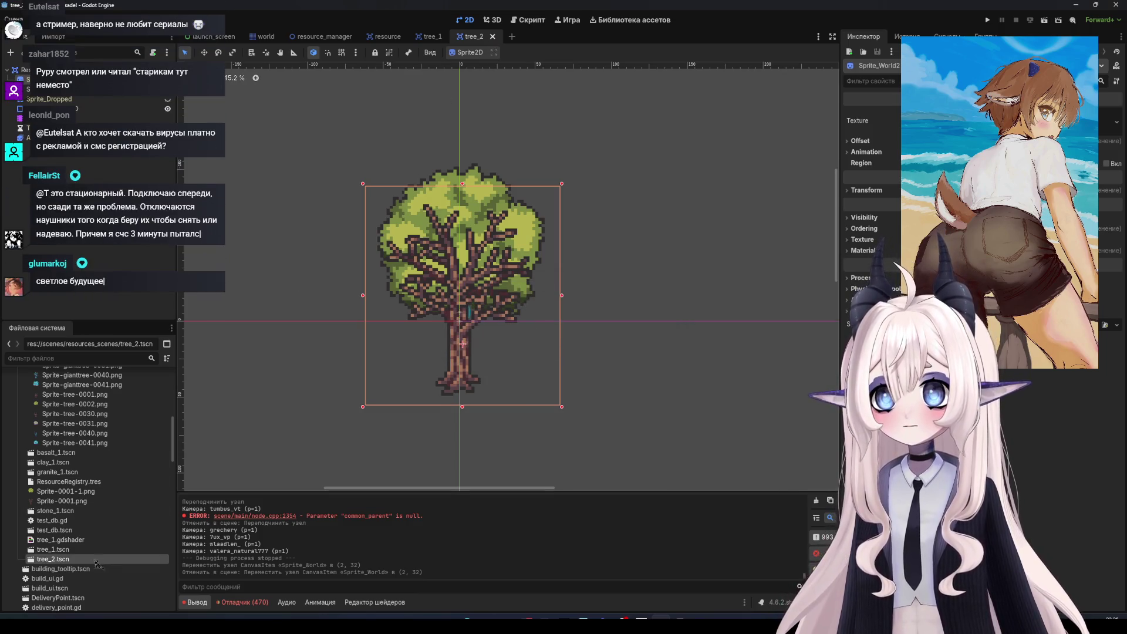
pyautogui.rightClick(69, 559)
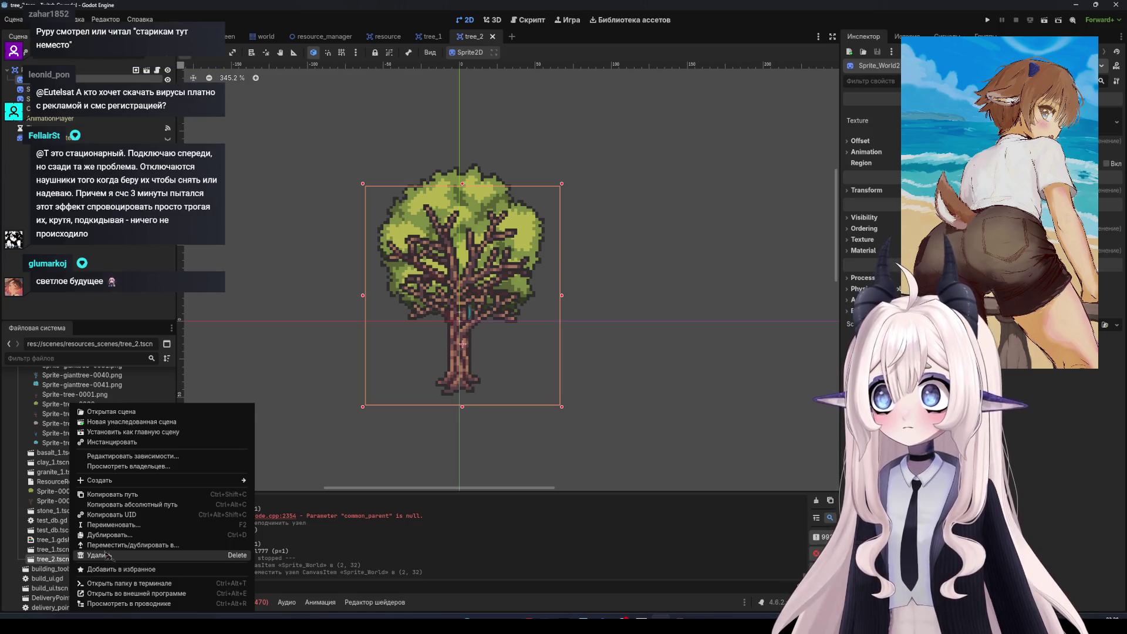
# Delete tree_2.tscn, close its tab answering the save prompt, and select tree_1's root node
pyautogui.click(97, 556)
pyautogui.click(490, 356)
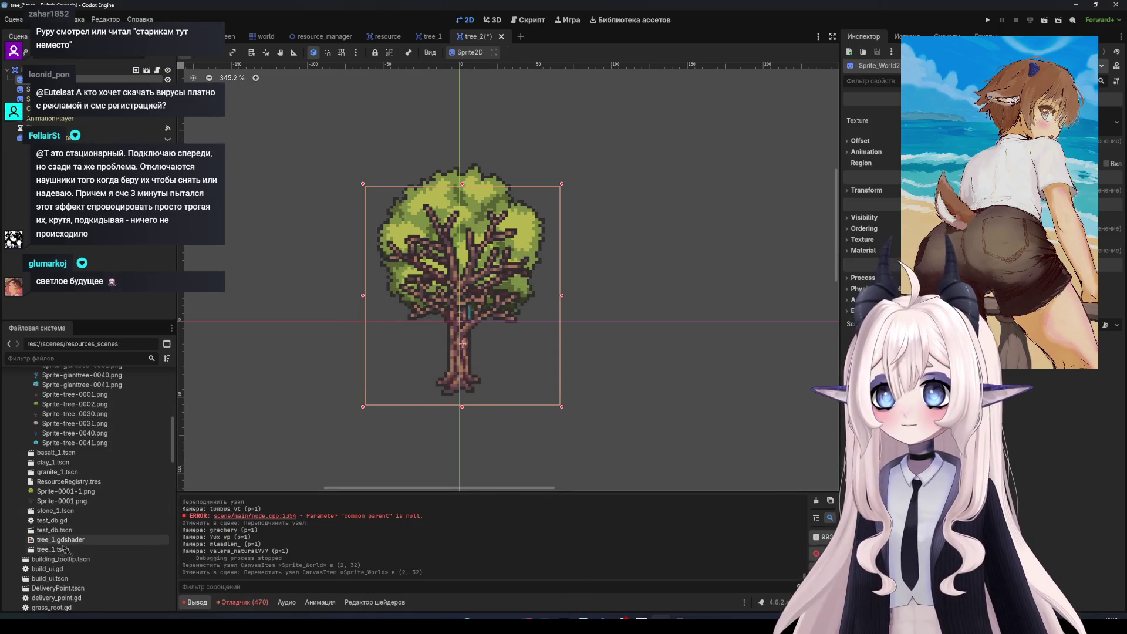
pyautogui.click(501, 36)
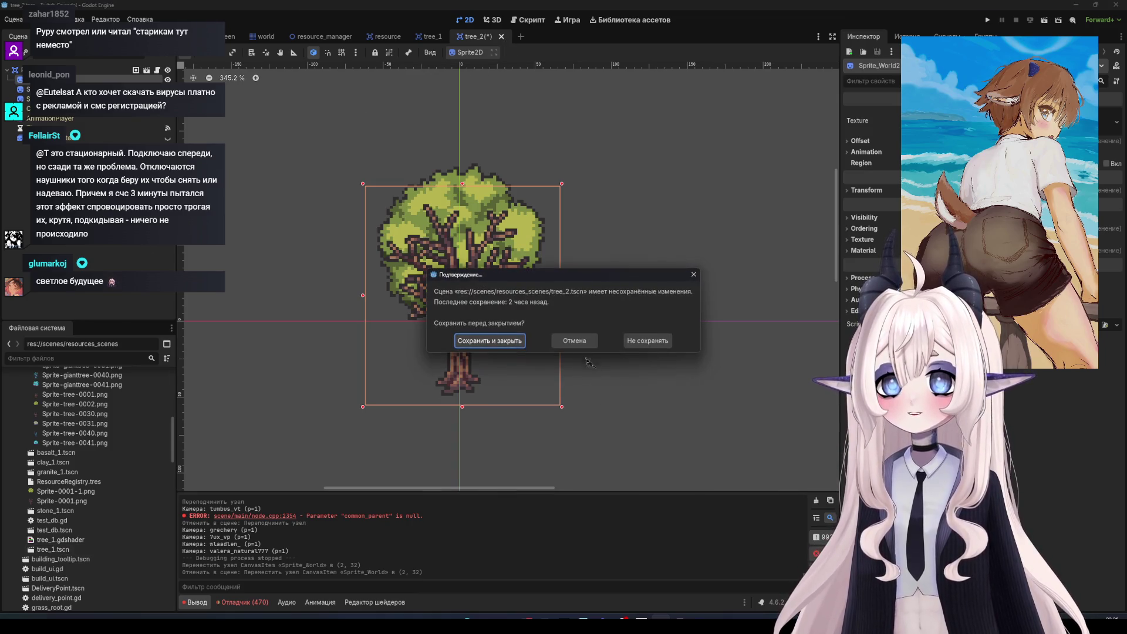
pyautogui.click(588, 362)
pyautogui.click(103, 70)
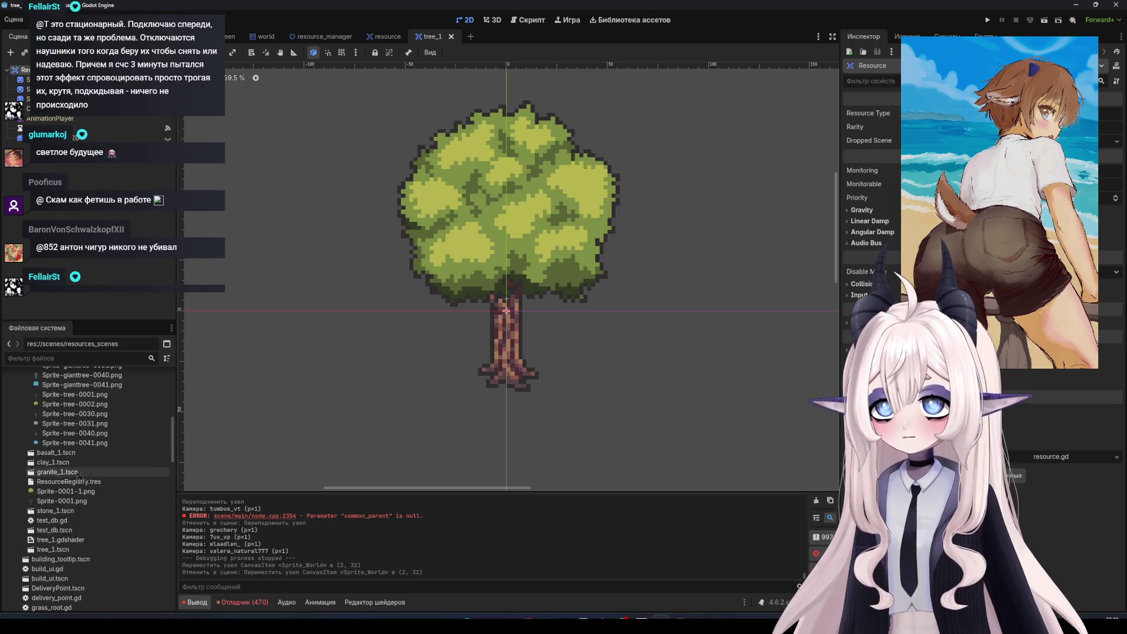
# Check ResourceRegistry.tres in the Groups tab, then switch to the resource scene and its node's options
pyautogui.click(69, 481)
pyautogui.scroll(-2, 79, 531)
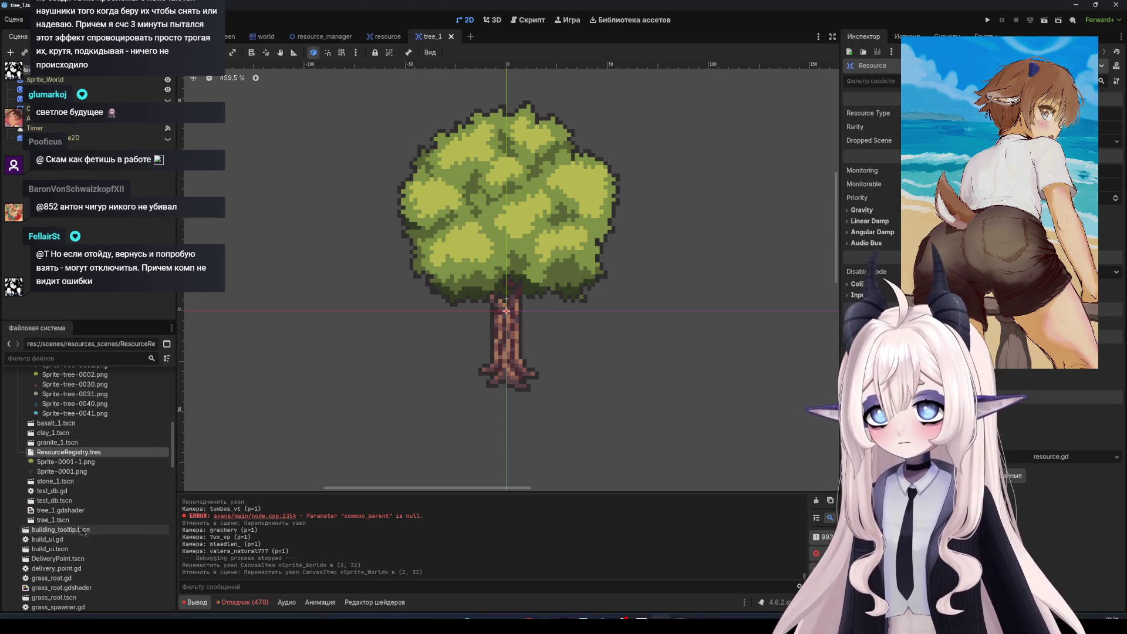
pyautogui.scroll(-2, 82, 523)
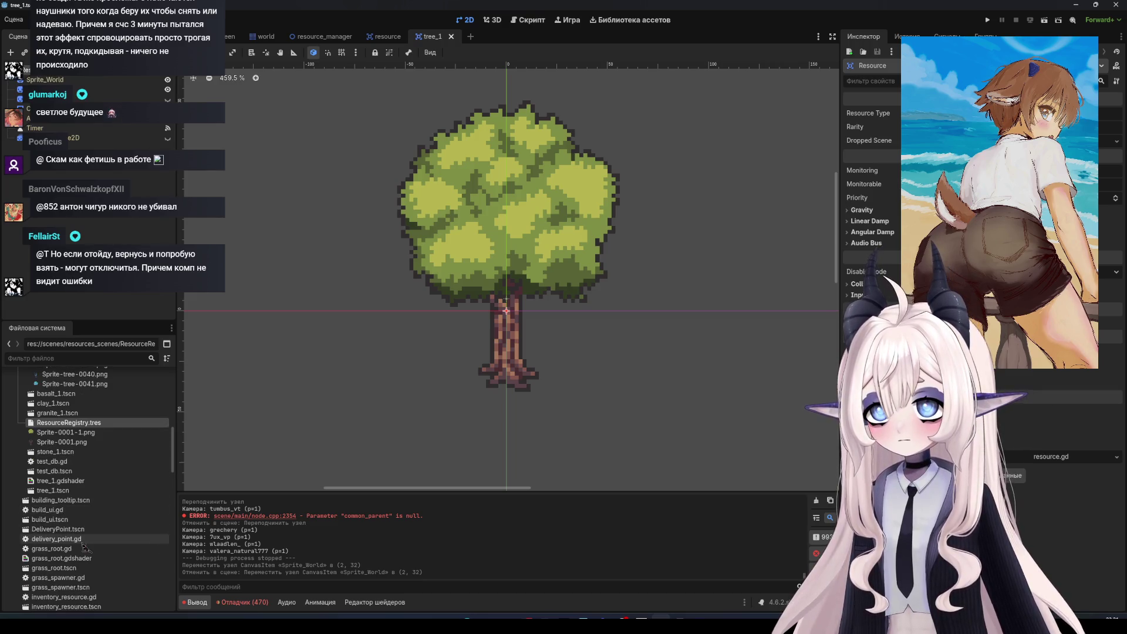
pyautogui.click(141, 75)
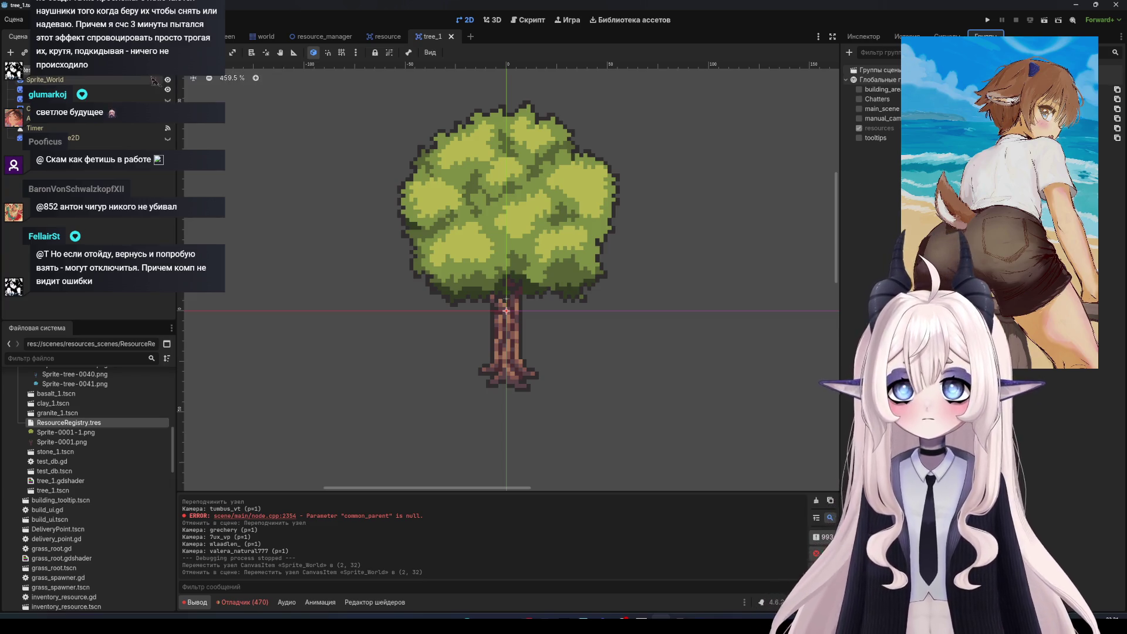
pyautogui.hotkey('ctrl', 'shift', 'Tab')
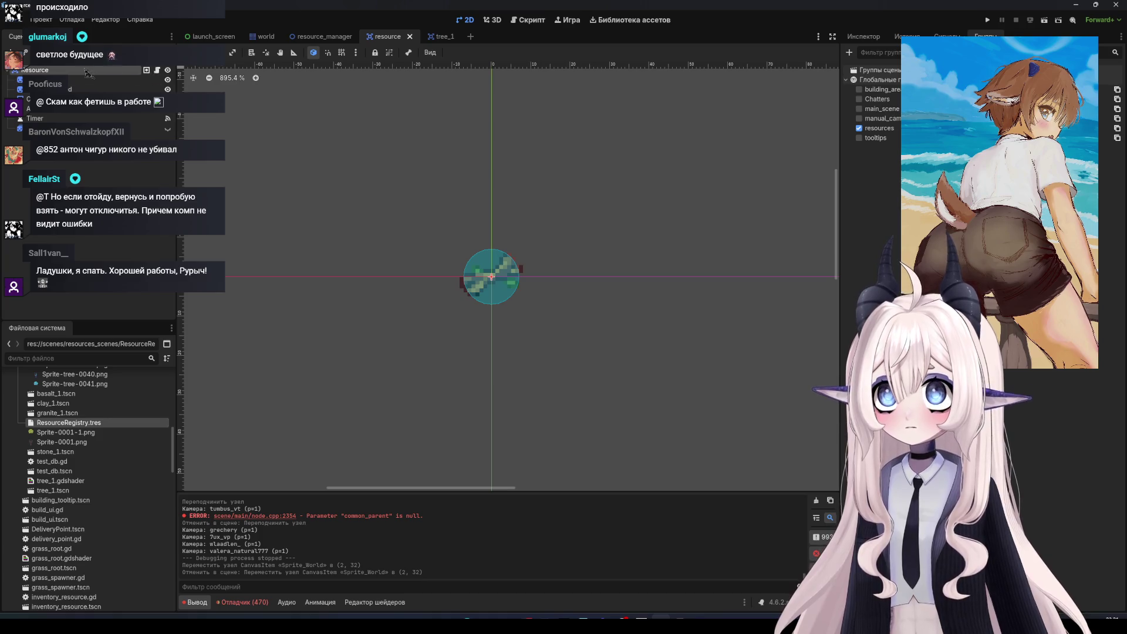
pyautogui.rightClick(53, 80)
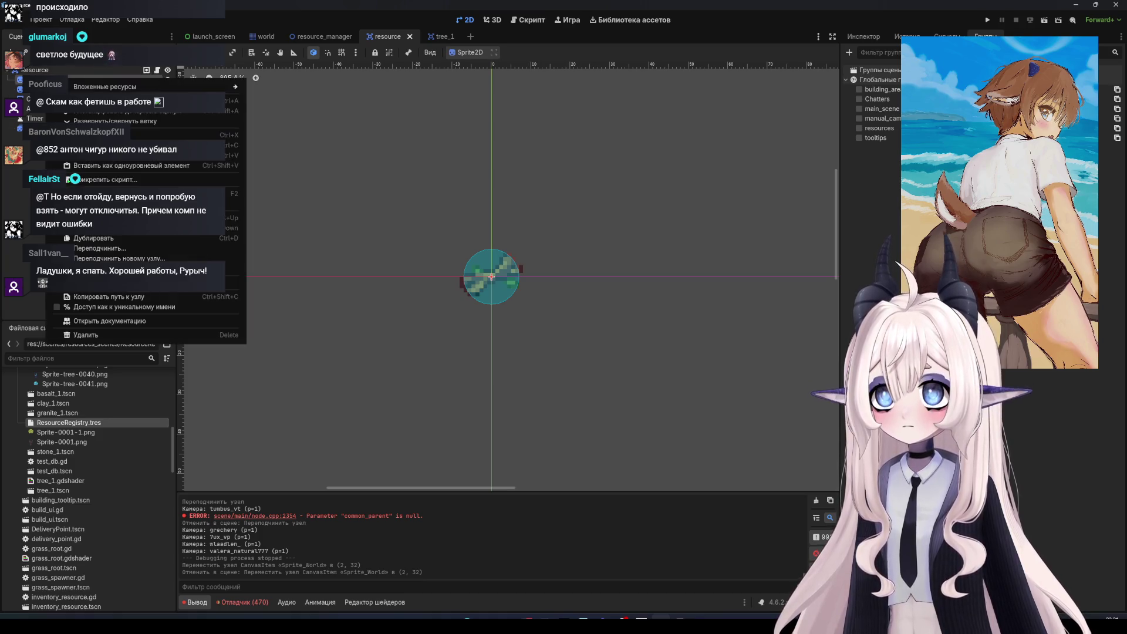
# Create a Sprite2D by searching 'spri' in Add Child Node, nest it under another node, and confirm its new name
pyautogui.click(105, 101)
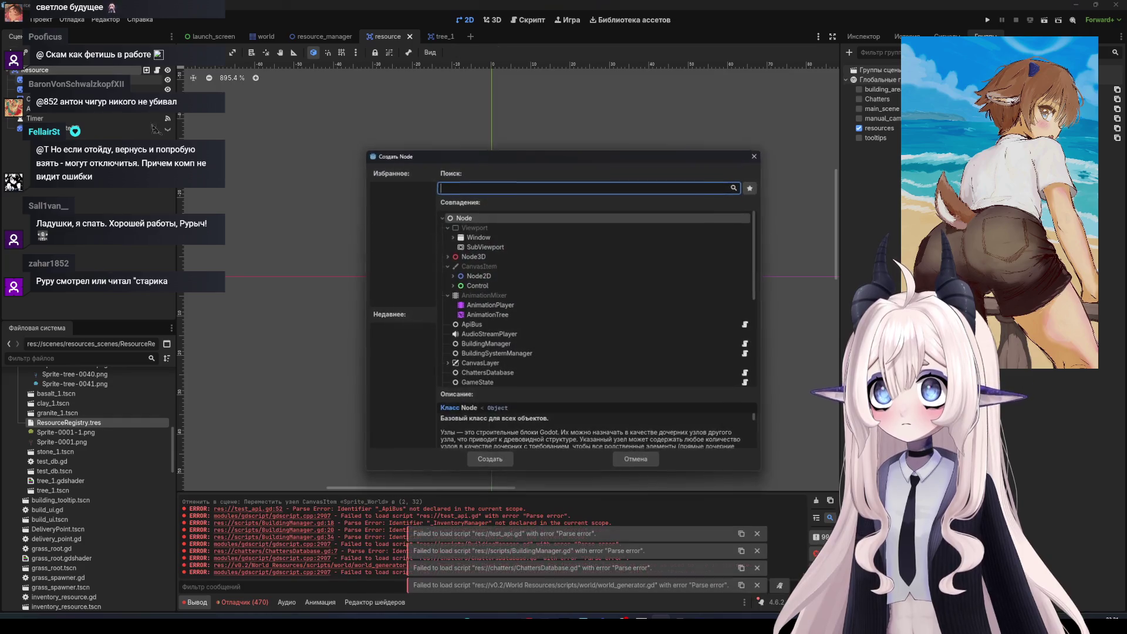
pyautogui.write('spri')
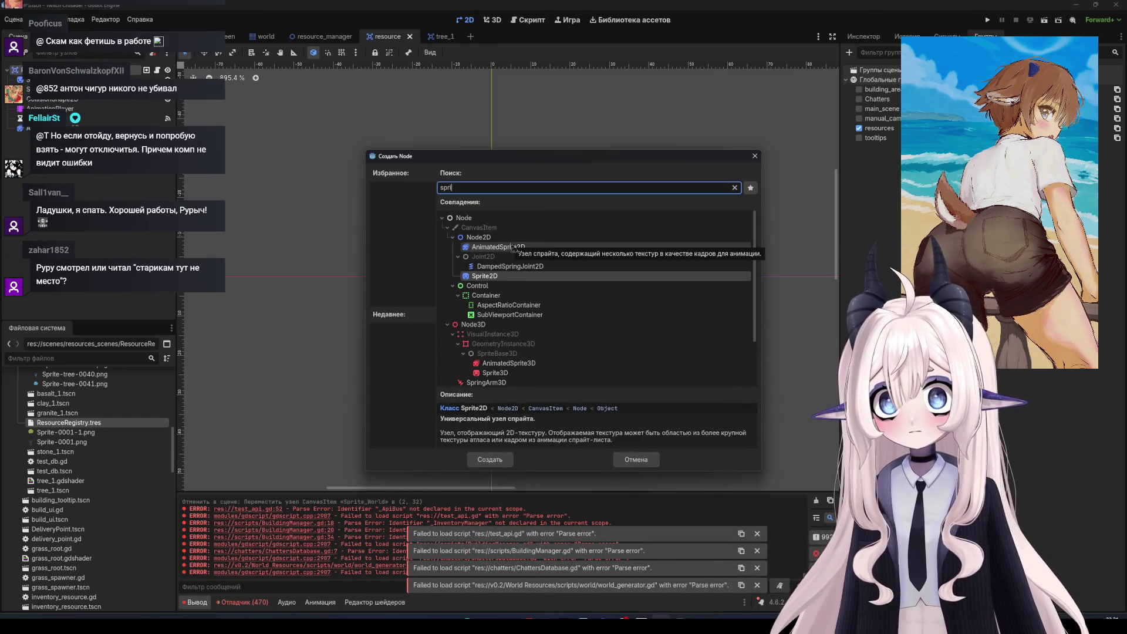
pyautogui.press('Return')
pyautogui.moveTo(36, 137); pyautogui.dragTo(67, 118)
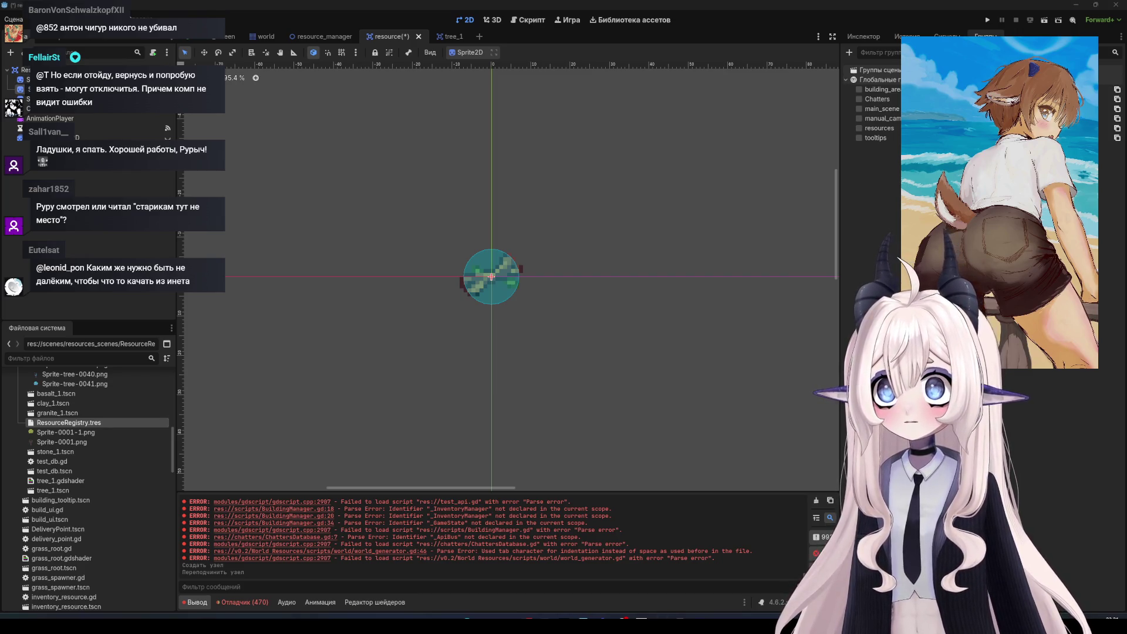
pyautogui.press('Return')
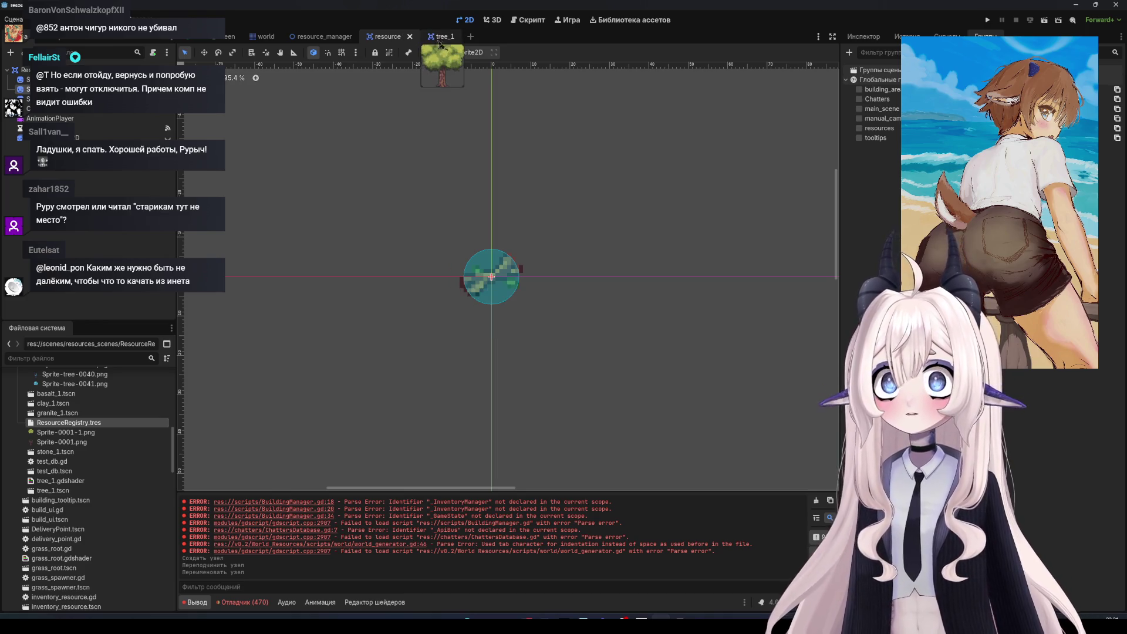
# In tree_1, delete the foliage sprite node and confirm its removal
pyautogui.click(449, 36)
pyautogui.click(26, 90)
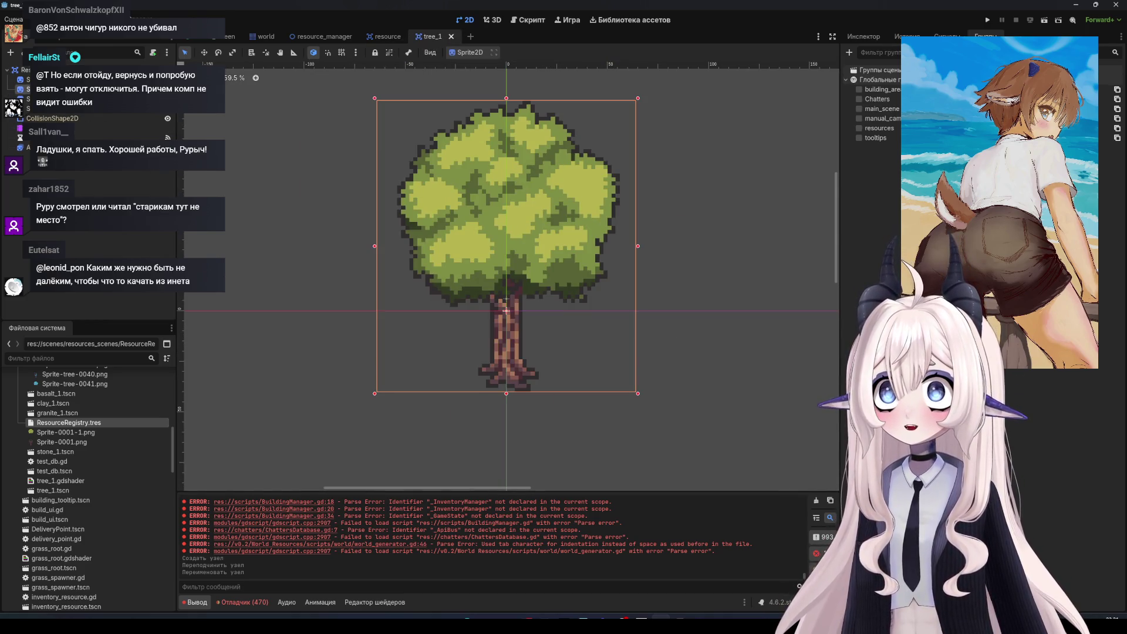
pyautogui.press('Delete')
pyautogui.click(538, 325)
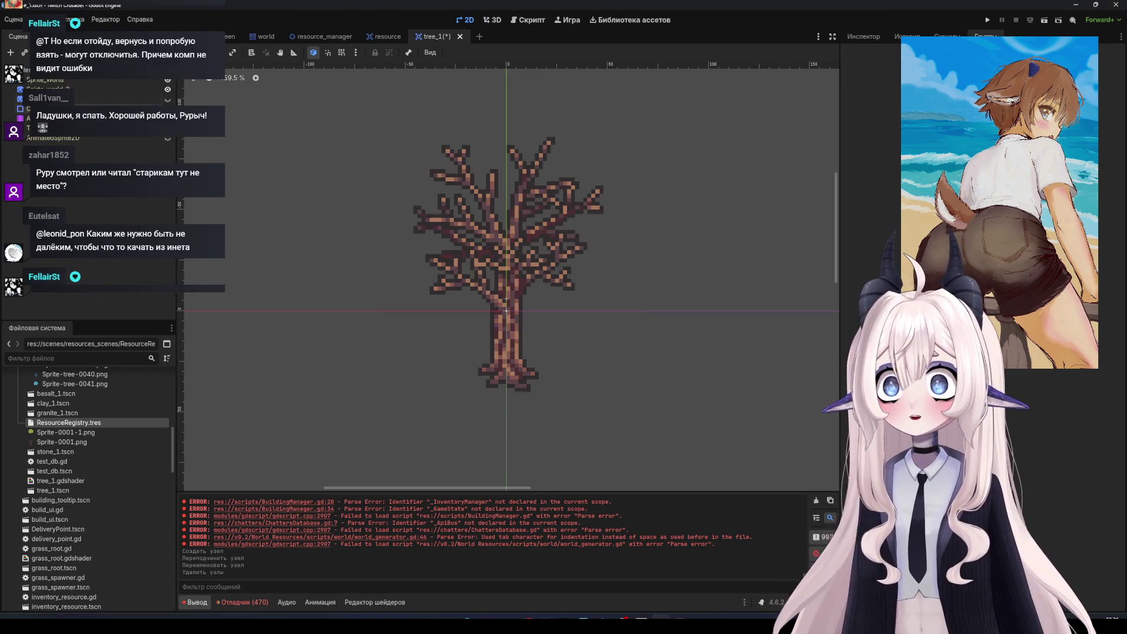
# Assign Sprite-0011.png and Sprite-0010.png as the sprites' textures
pyautogui.scroll(10, 79, 462)
pyautogui.moveTo(67, 436); pyautogui.dragTo(88, 89)
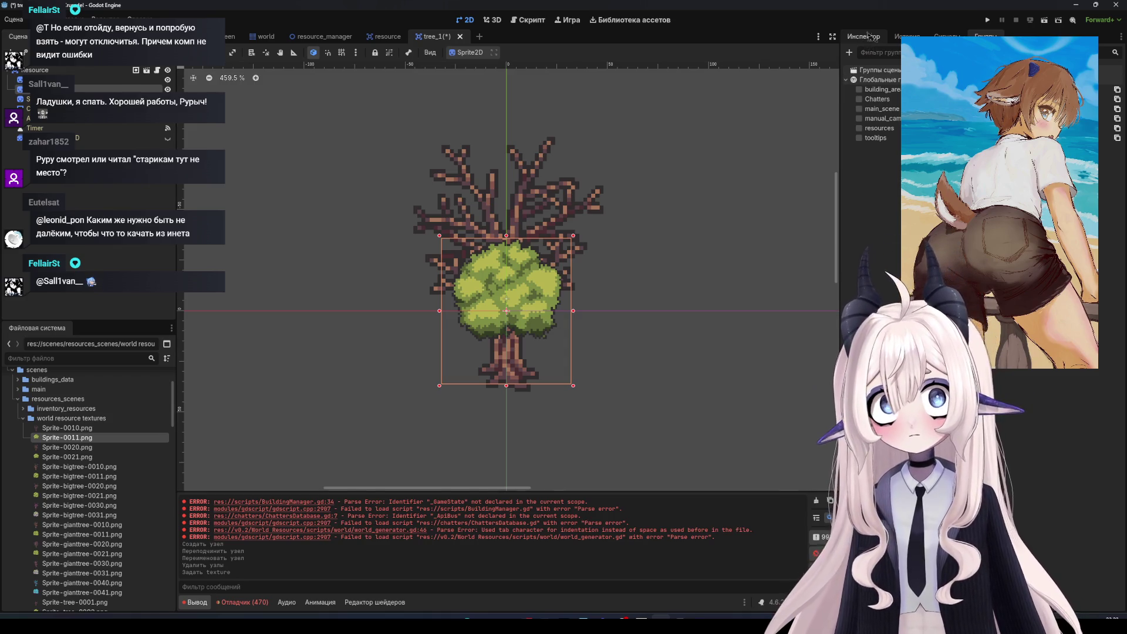
pyautogui.click(865, 37)
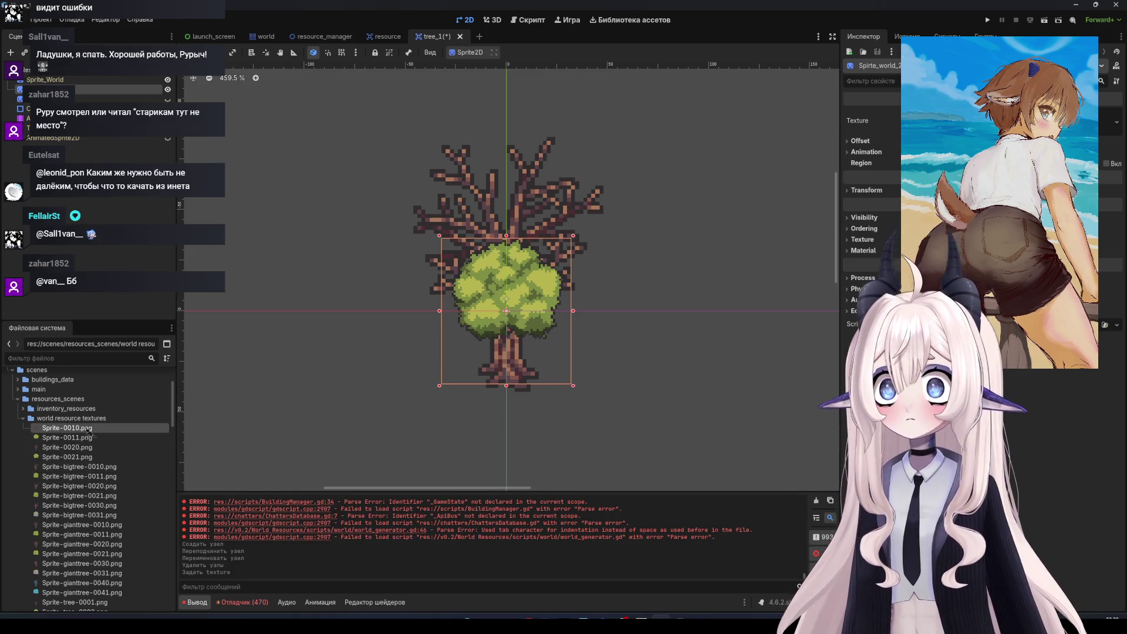
pyautogui.moveTo(67, 428); pyautogui.dragTo(313, 190)
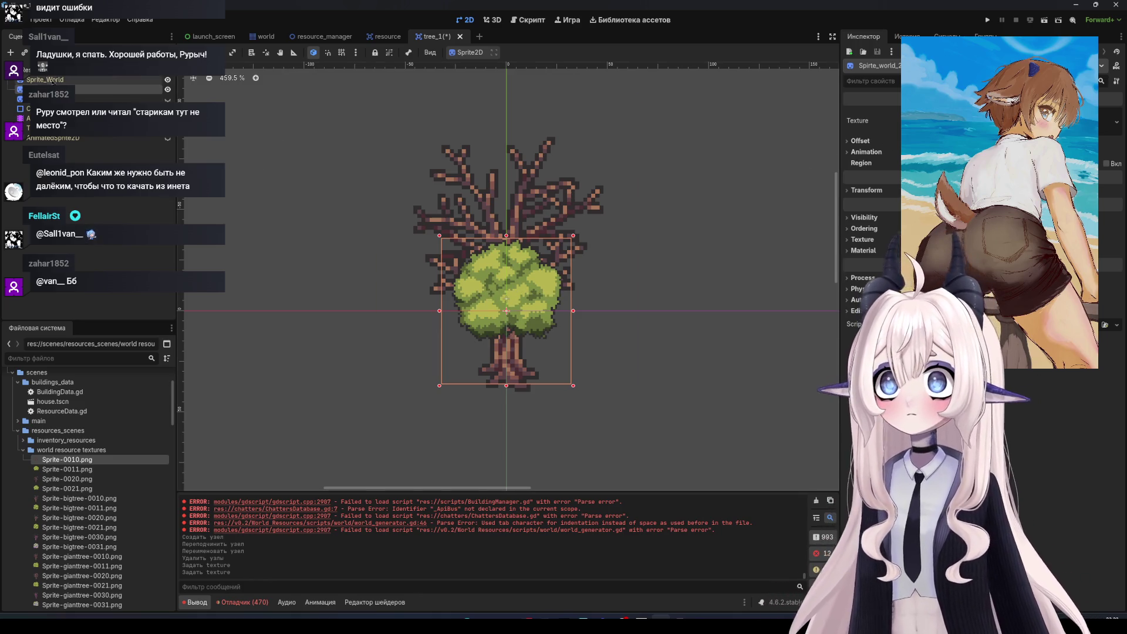
# Select Sprite_World and look over its Offset and Texture settings in the Inspector
pyautogui.click(45, 80)
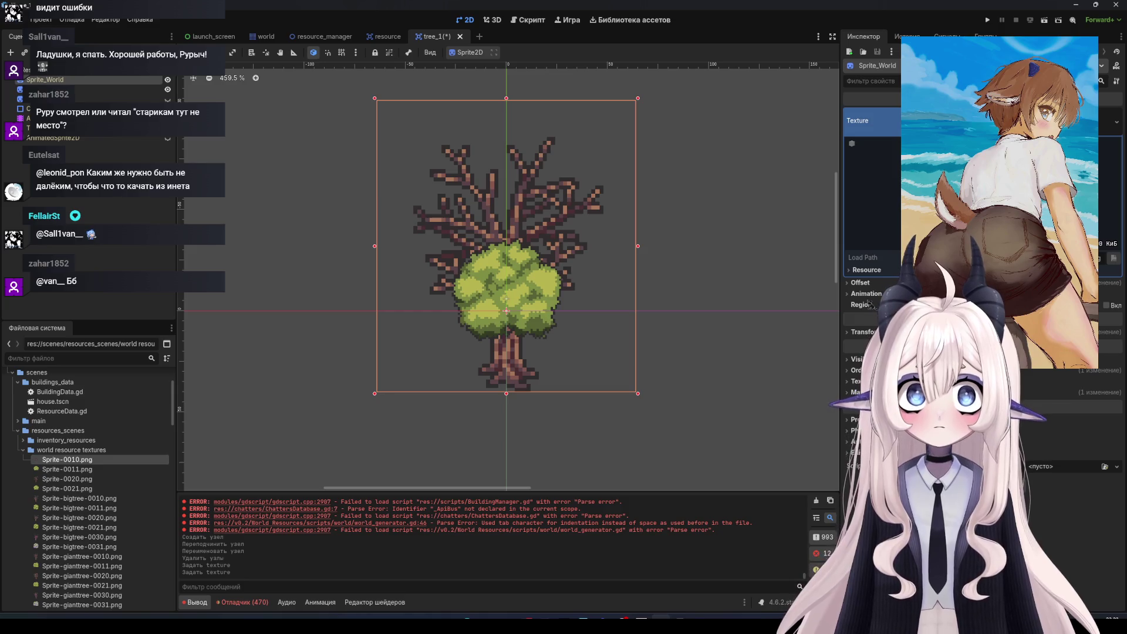
pyautogui.click(861, 283)
pyautogui.click(861, 283)
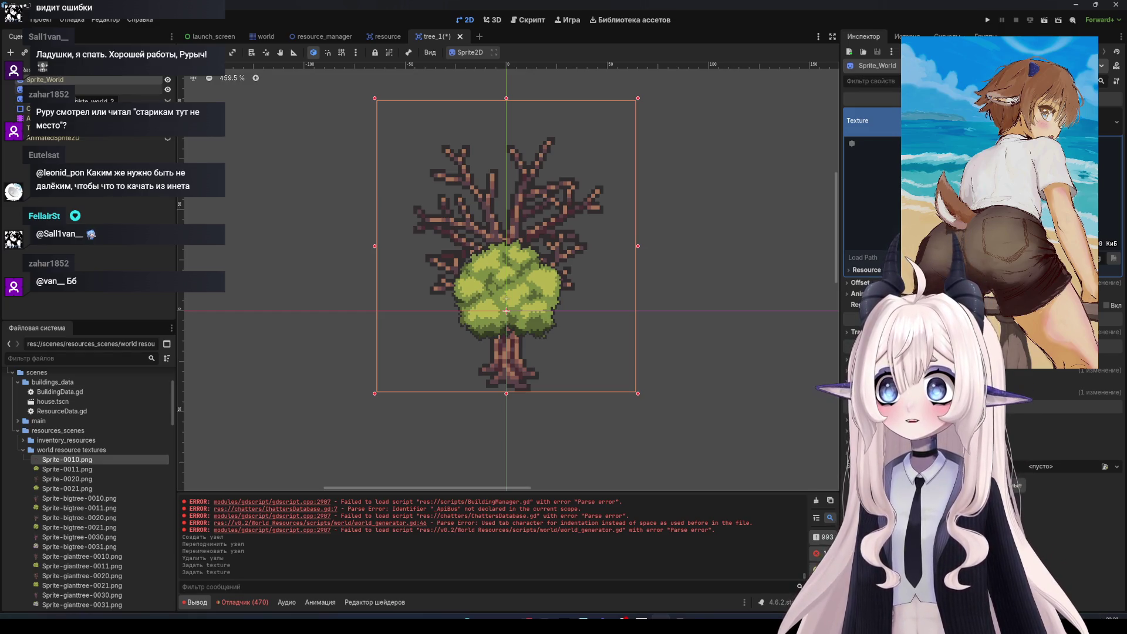
pyautogui.click(77, 91)
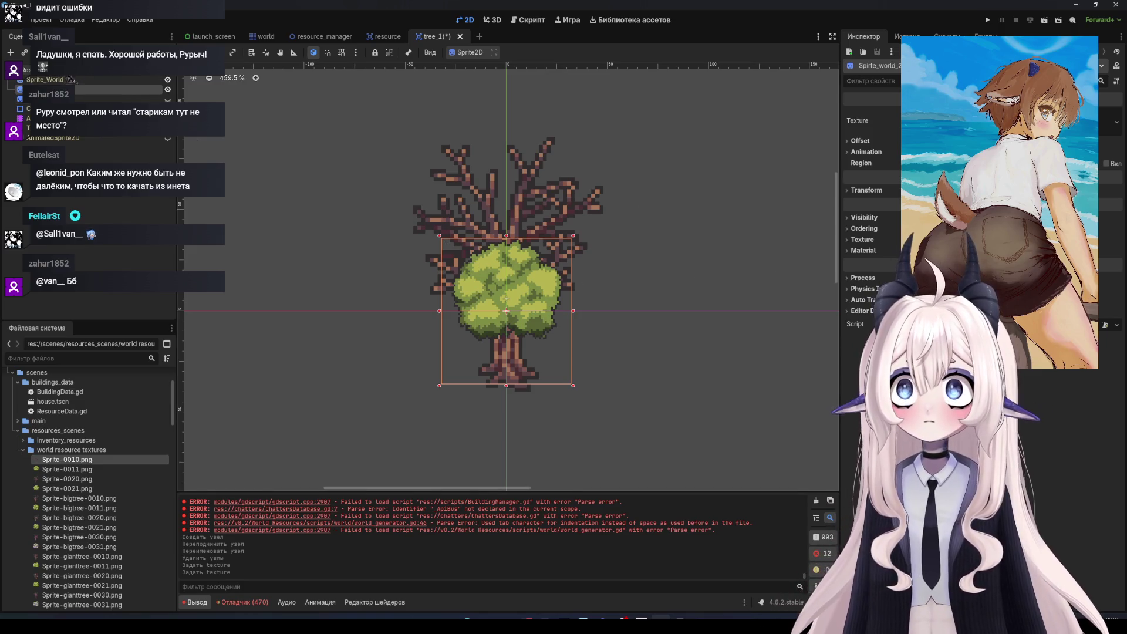
pyautogui.click(493, 159)
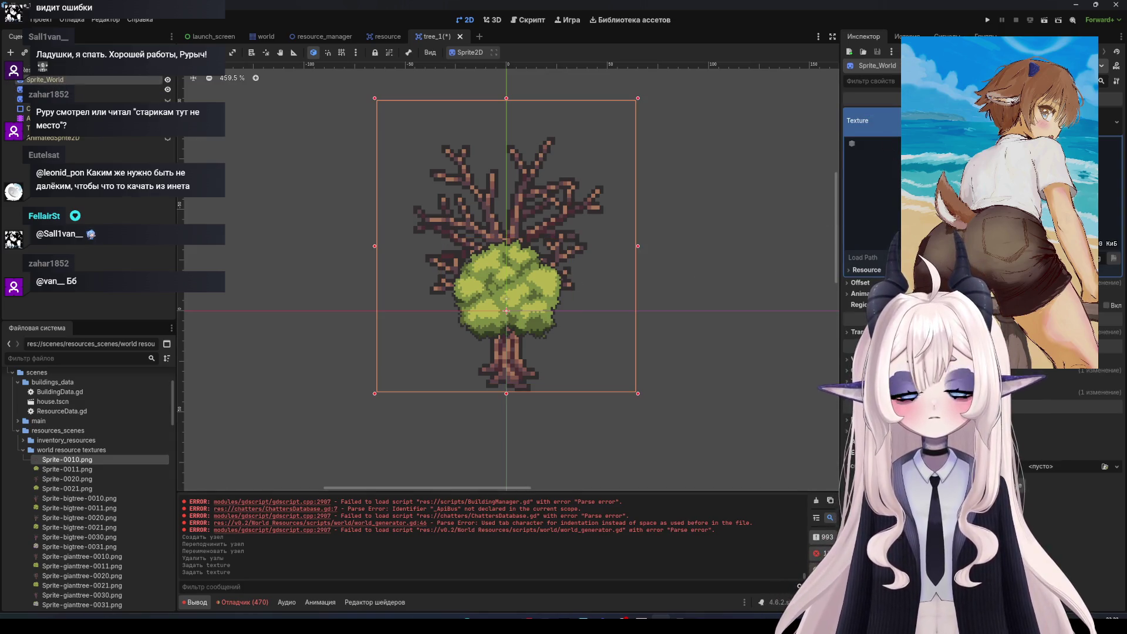
pyautogui.click(1115, 125)
pyautogui.click(1118, 127)
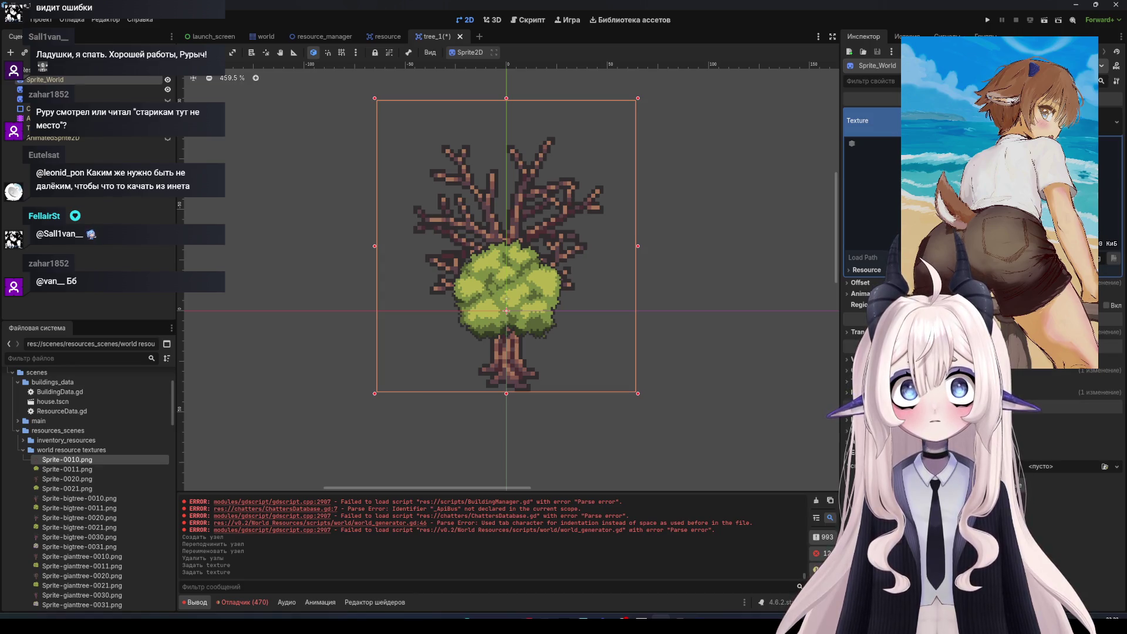
# Expand Sprite_World's Transform and apply a smaller Scale value
pyautogui.click(860, 142)
pyautogui.click(861, 141)
pyautogui.click(861, 141)
pyautogui.click(861, 141)
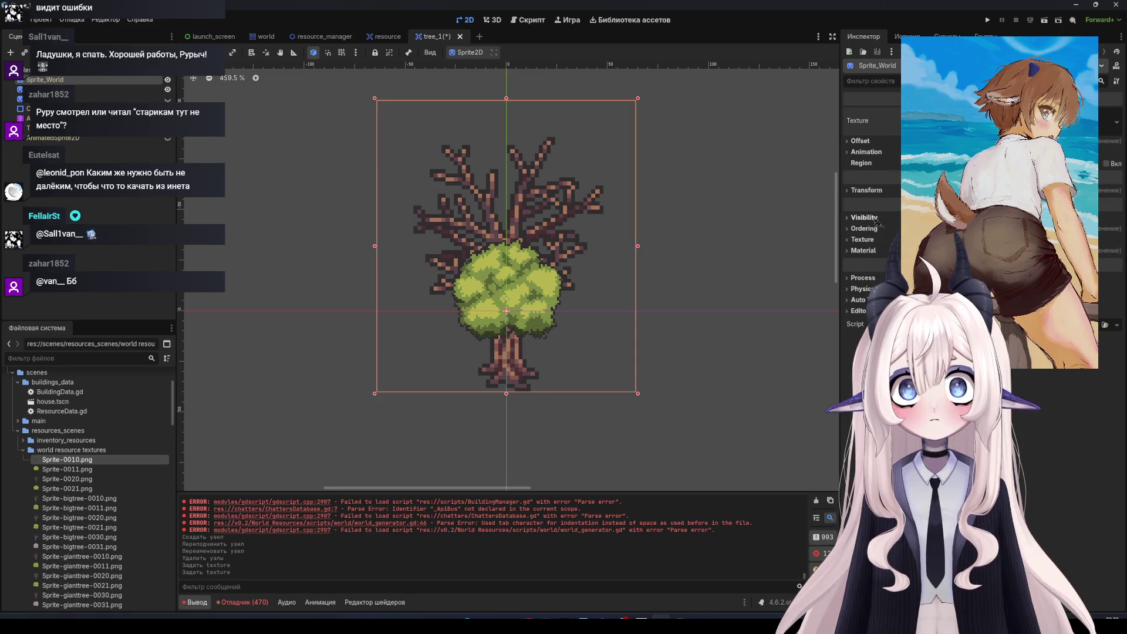
pyautogui.click(879, 191)
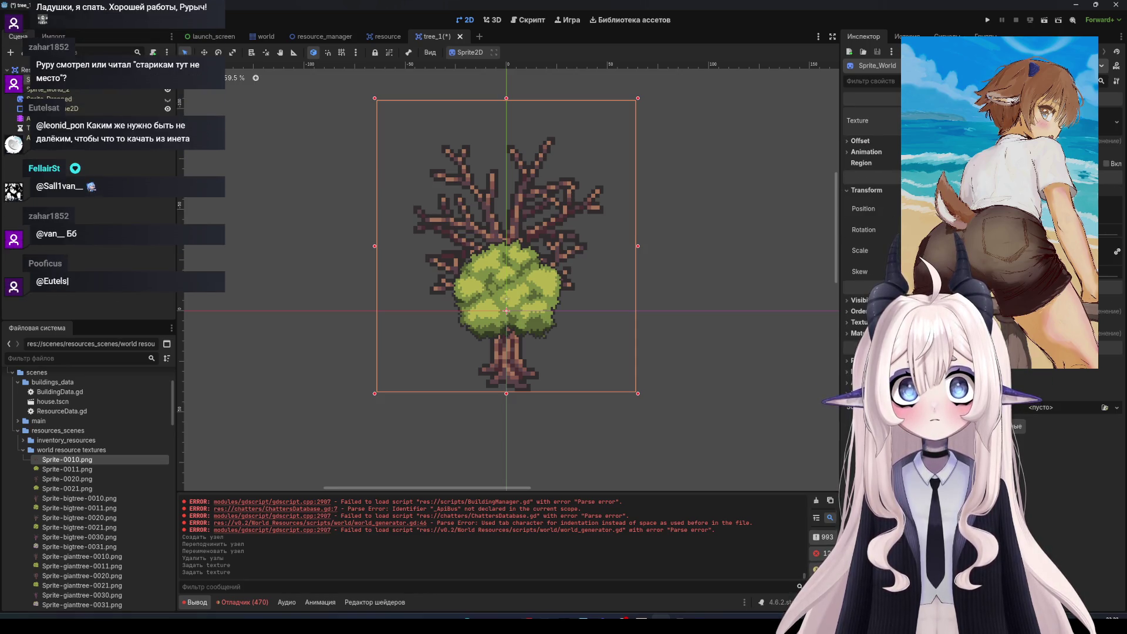
pyautogui.press('Return')
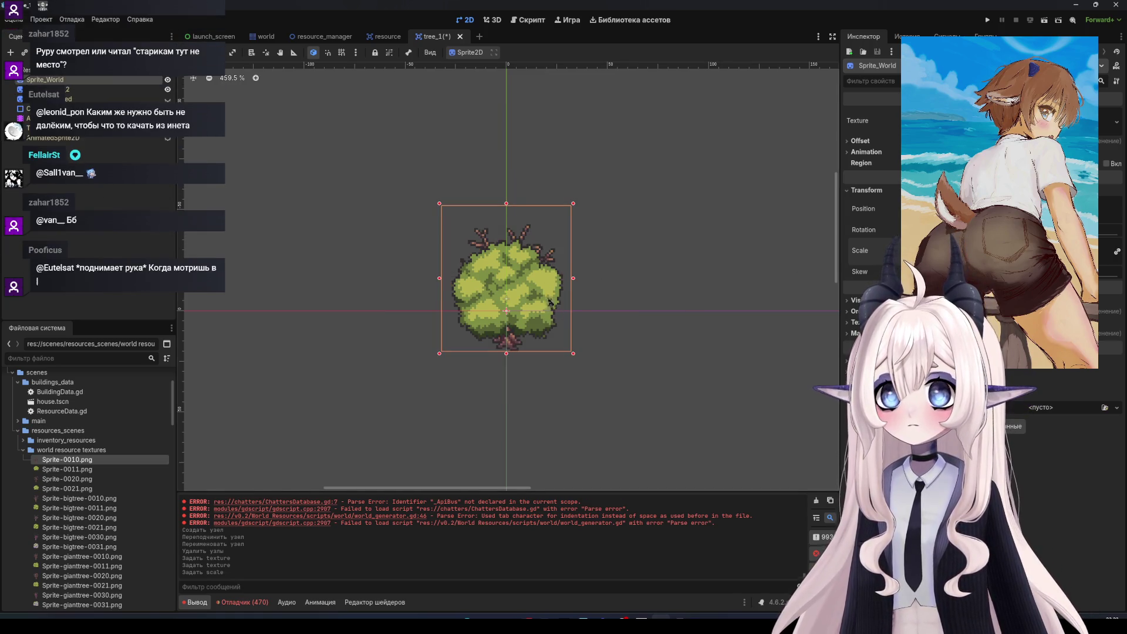
# Nudge Sprite_World down two steps with the arrow keys, then adjust Sprite_world_2 by one step
pyautogui.click(562, 351)
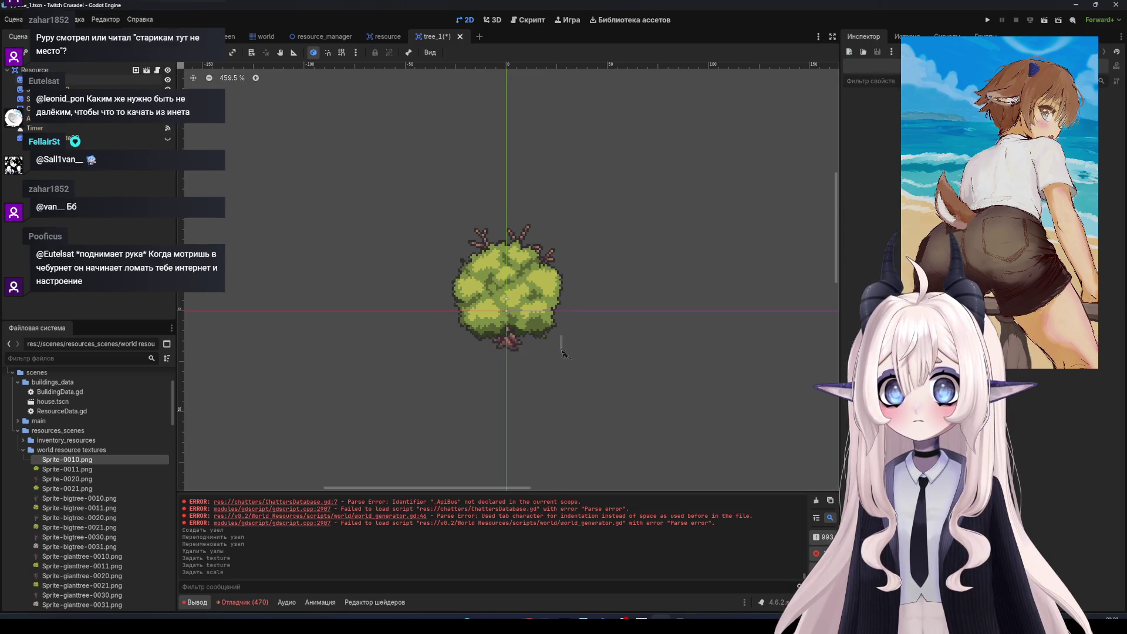
pyautogui.click(523, 234)
pyautogui.press('Down')
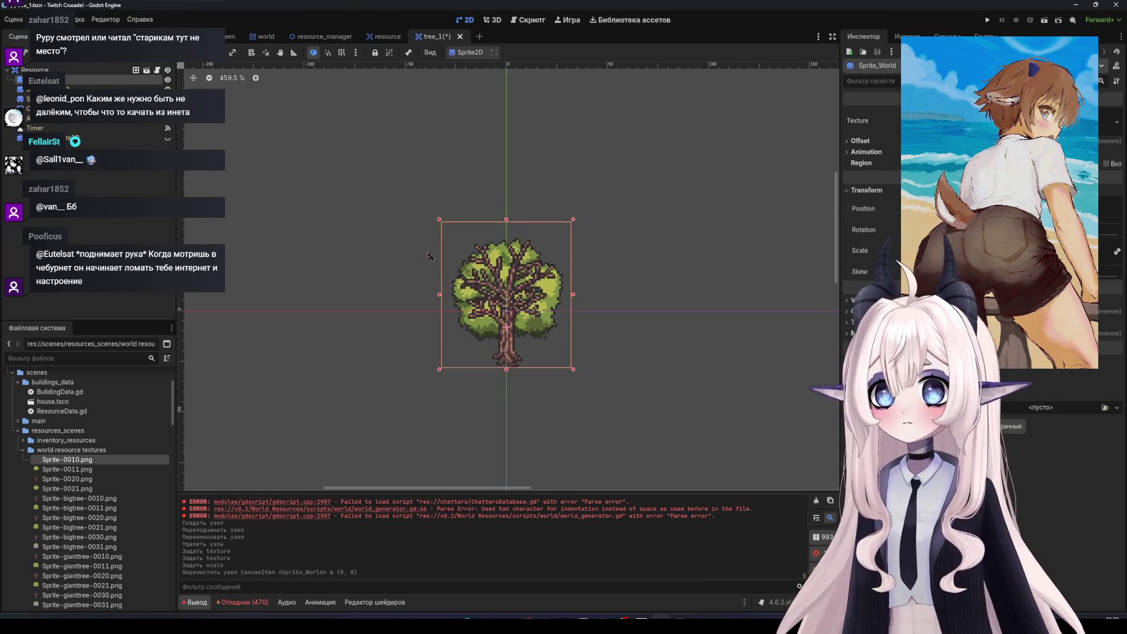
pyautogui.press('Down')
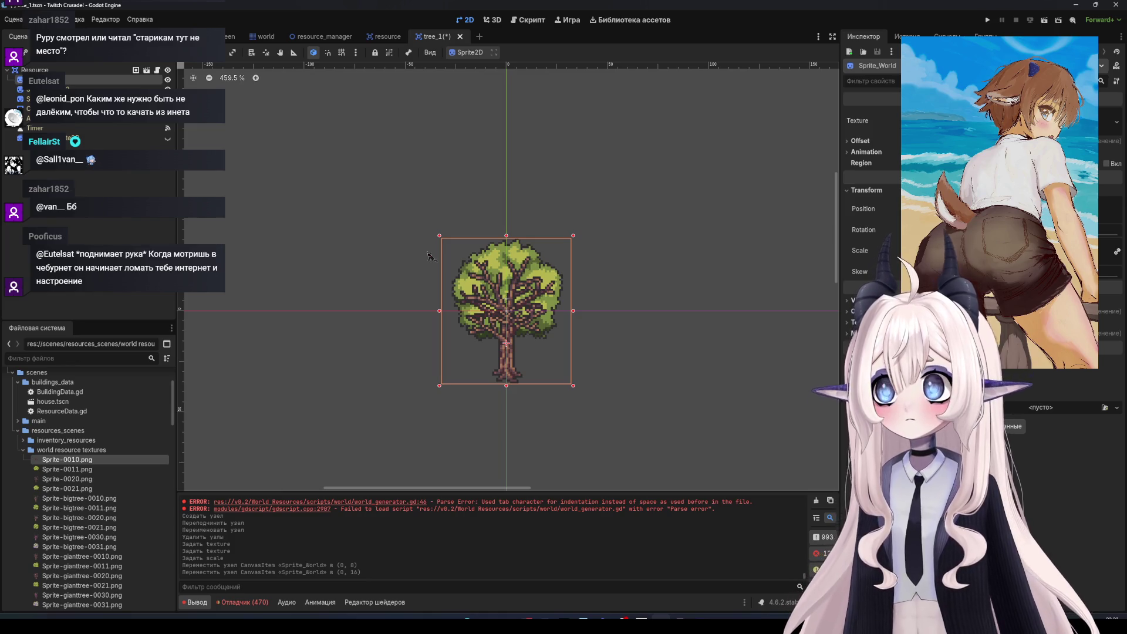
pyautogui.press('Up')
pyautogui.press('Up')
pyautogui.press('Down')
pyautogui.press('Down')
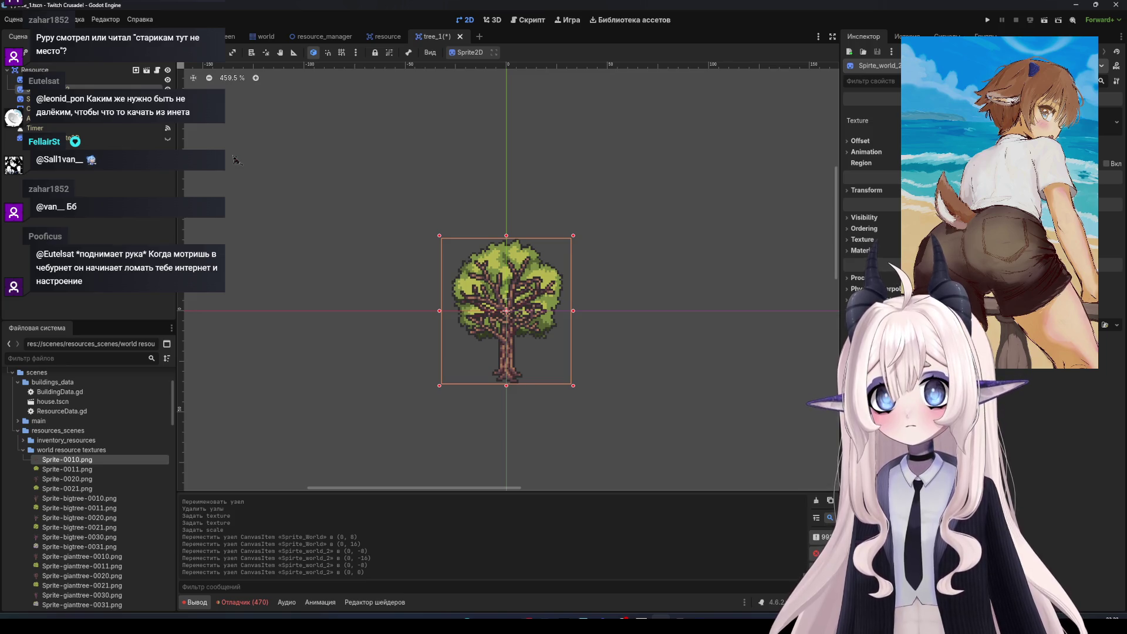
# Select another node, attempt to delete it, and dismiss the inherited-nodes warning
pyautogui.click(88, 81)
pyautogui.press('Delete')
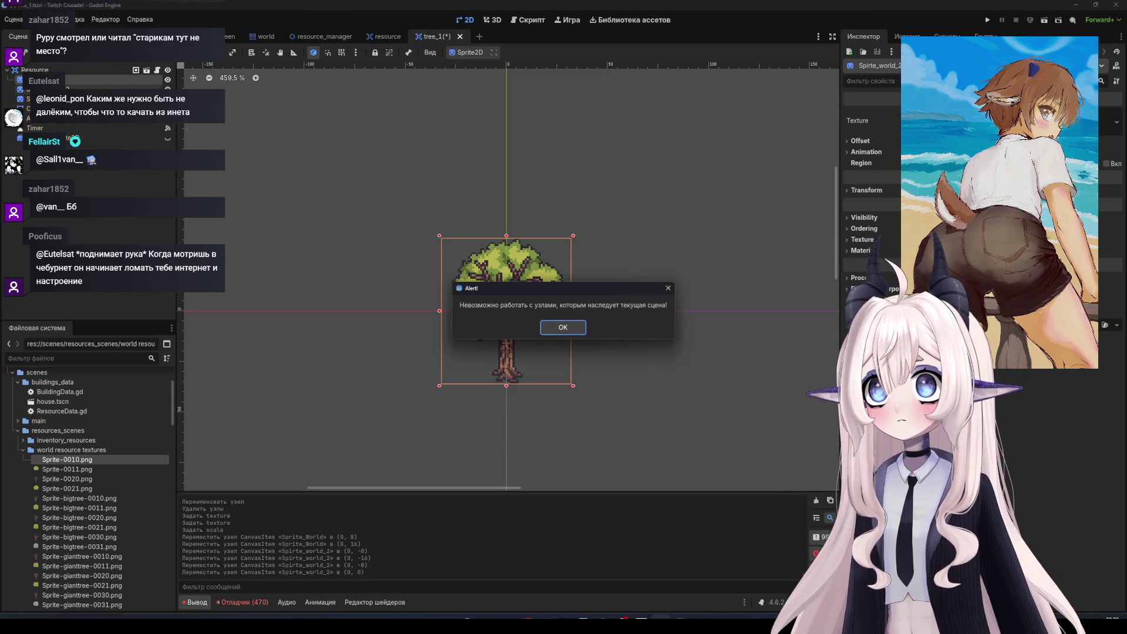
pyautogui.click(571, 324)
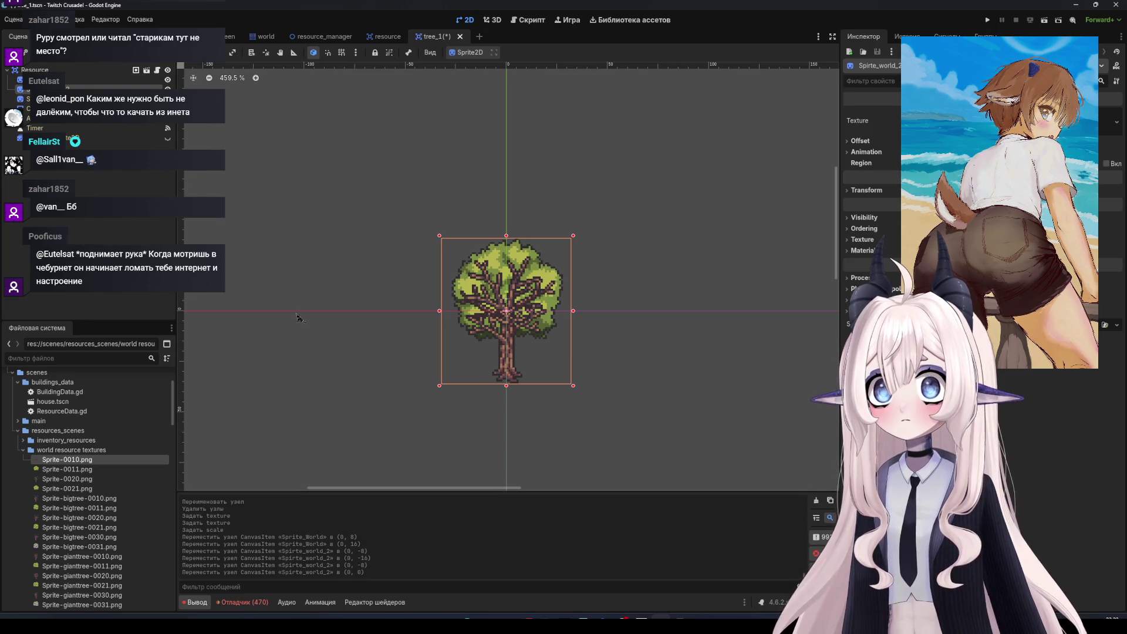
# Assign Sprite-0010.png as the trunk texture and Sprite-0011.png as Sprite_World's leafy canopy texture
pyautogui.scroll(1, 76, 470)
pyautogui.moveTo(76, 468); pyautogui.dragTo(1092, 123)
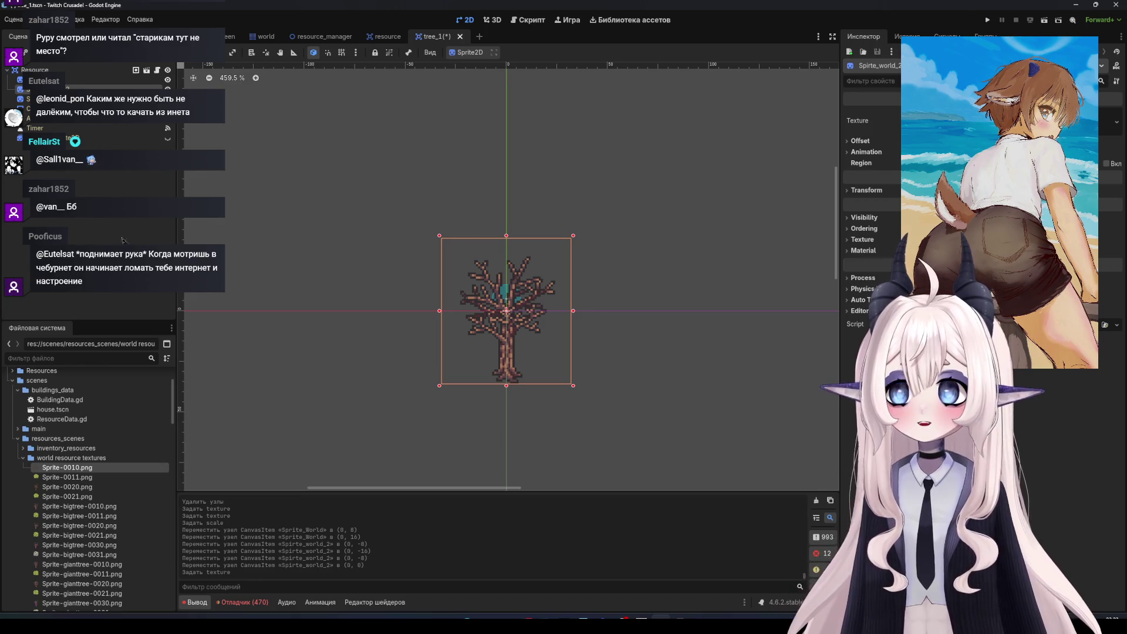
pyautogui.click(112, 81)
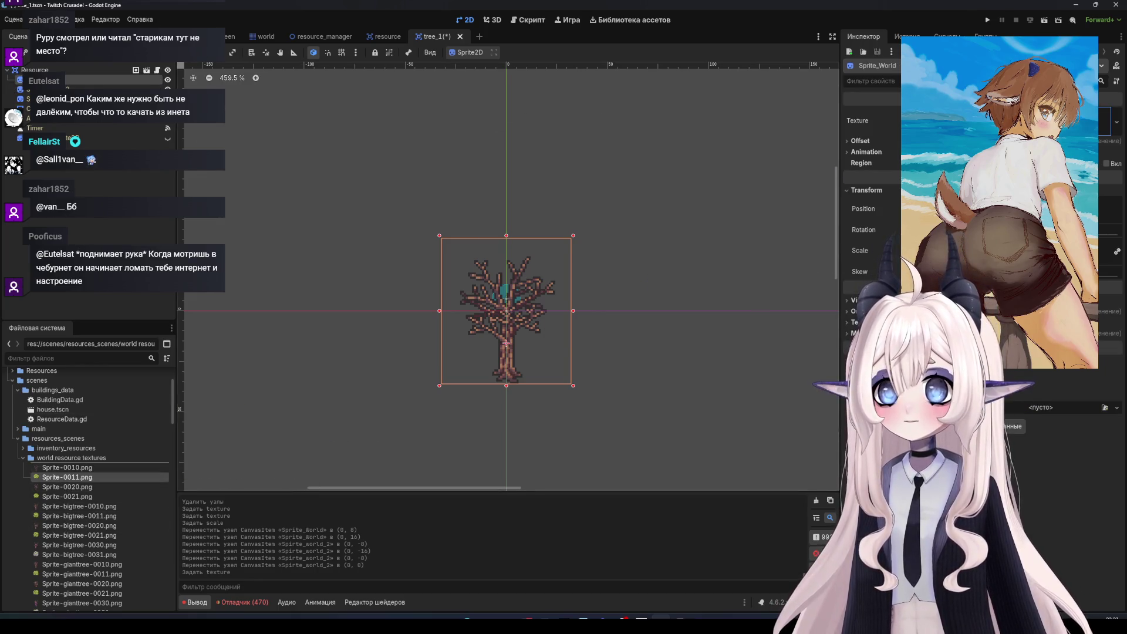
pyautogui.moveTo(67, 477); pyautogui.dragTo(1092, 121)
# Save the tree_1 scene, run the game, and switch over to the YouTube video
pyautogui.scroll(1, 493, 329)
pyautogui.hotkey('ctrl', 's')
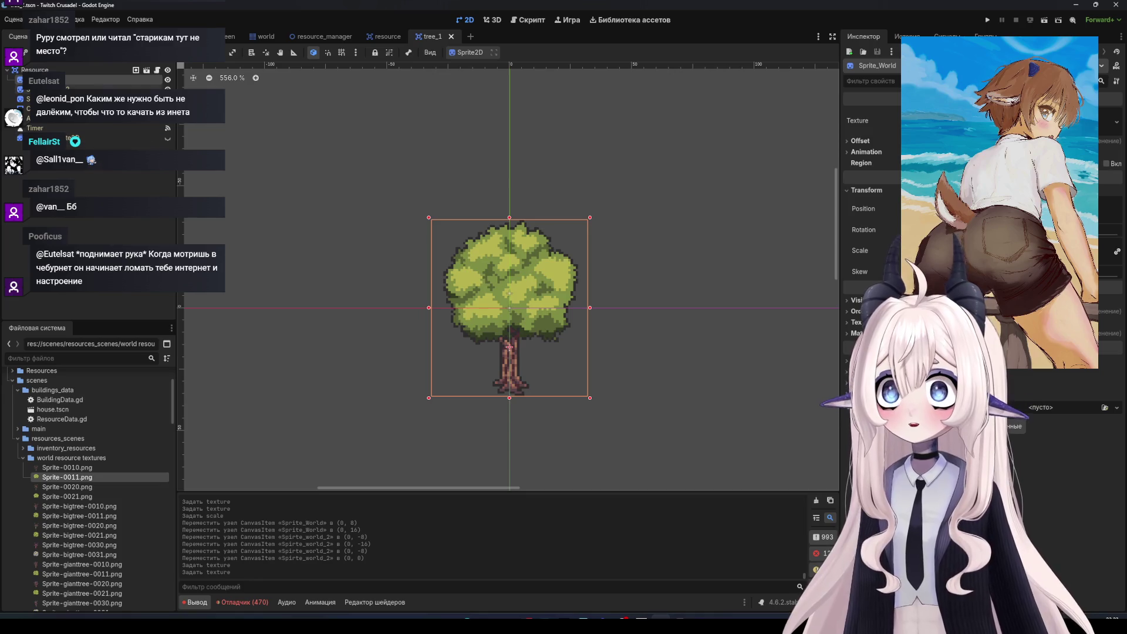
pyautogui.click(988, 20)
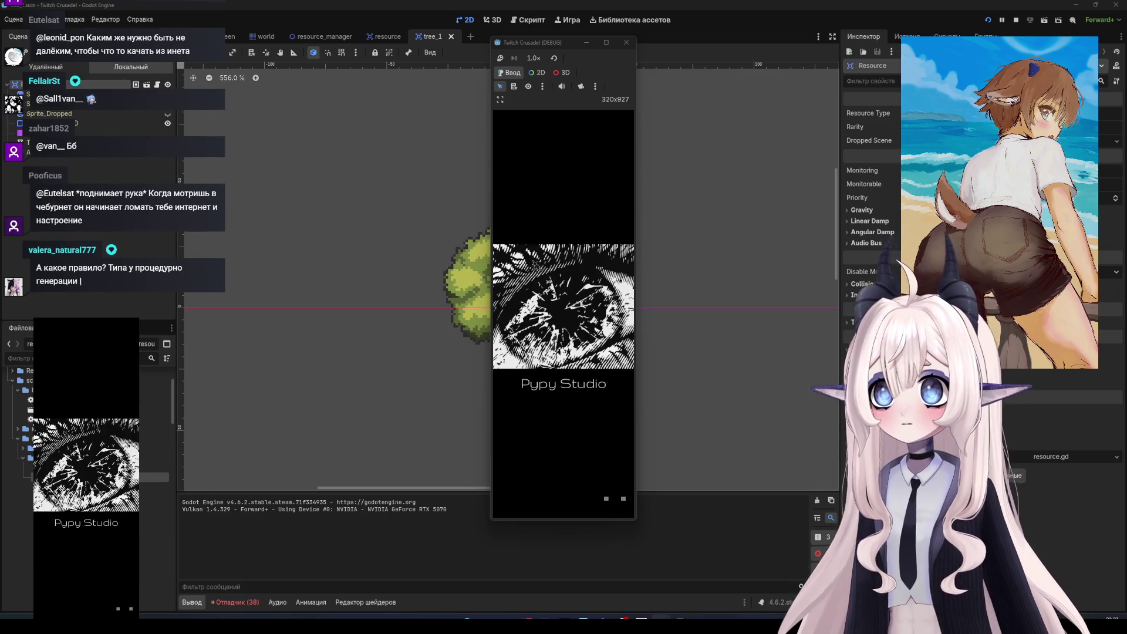
pyautogui.hotkey('alt', 'Tab')
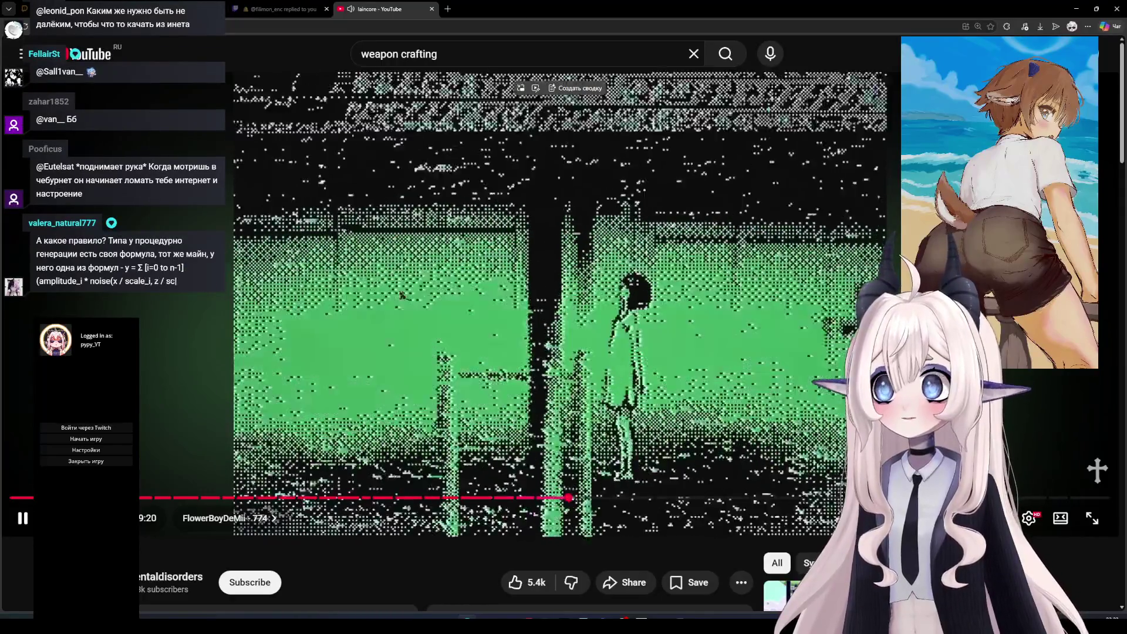
# Leave the YouTube video for Aseprite, showing the Sprite-0021.png green bush sprite
pyautogui.moveTo(699, 618)
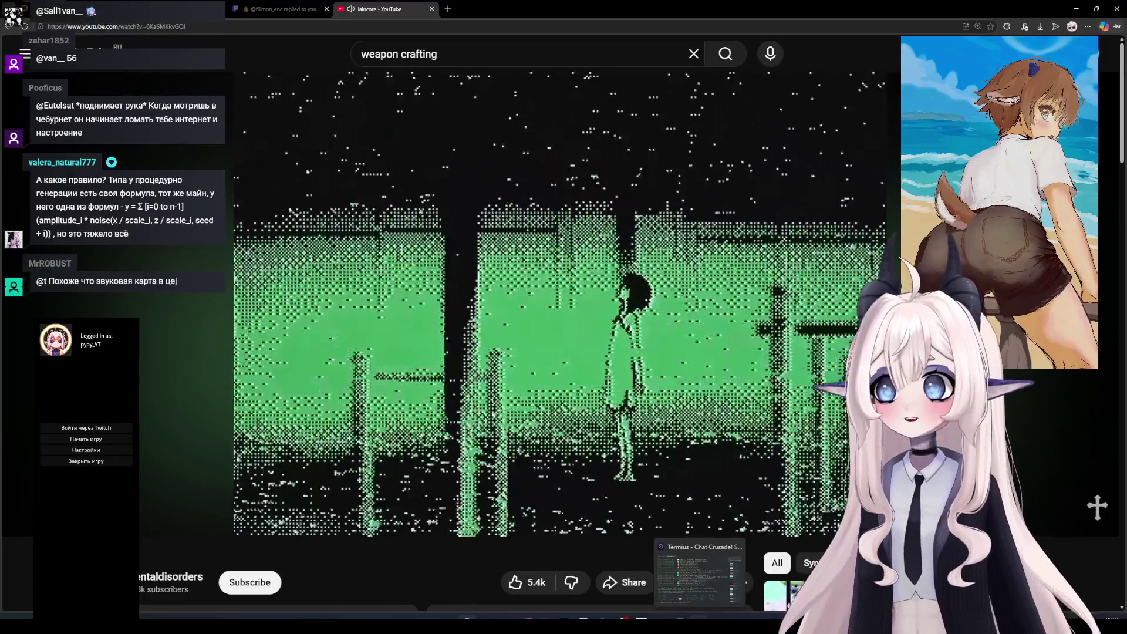
pyautogui.click(606, 618)
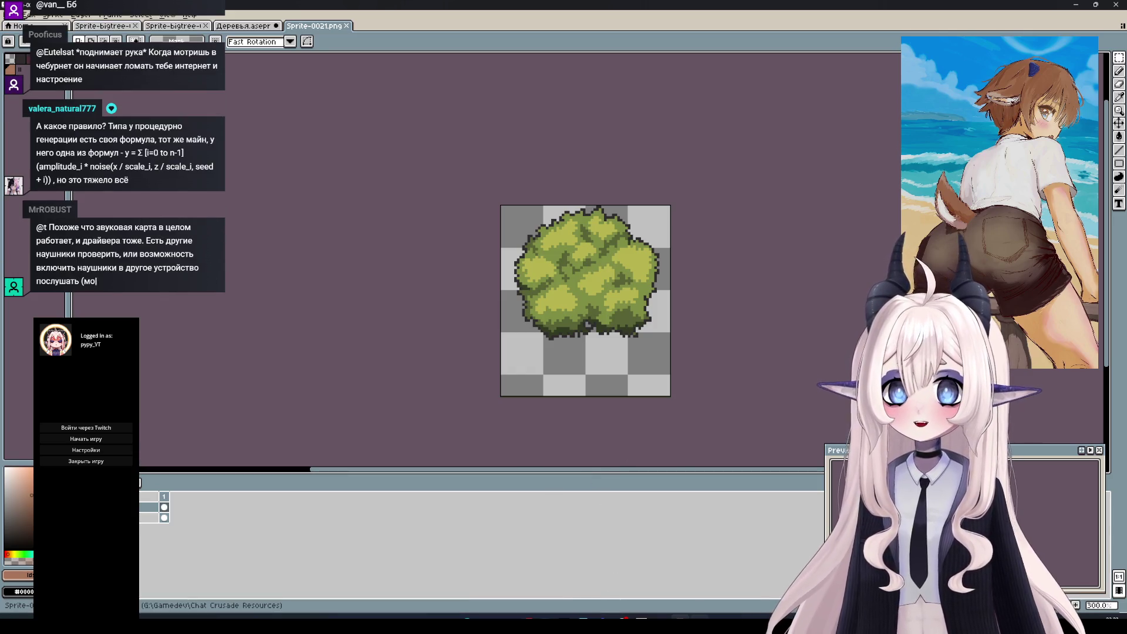
# Raise the running Twitch Crusade game window and press Начать игру to load the saved map
pyautogui.click(615, 614)
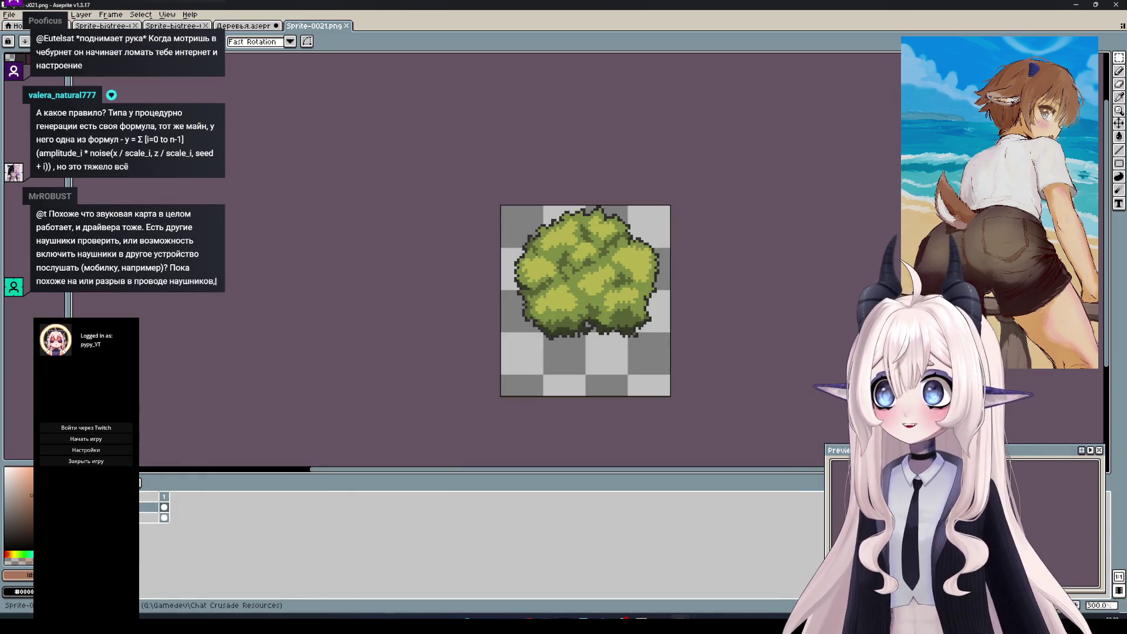
pyautogui.moveTo(661, 619)
pyautogui.click(711, 596)
pyautogui.click(575, 271)
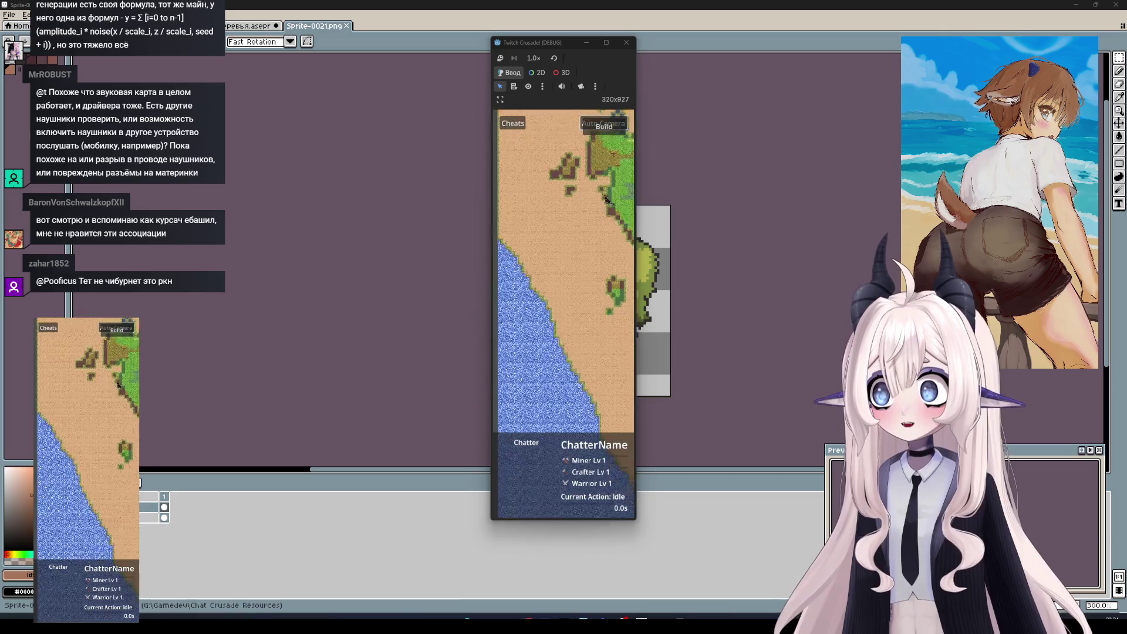
# Resize the game window to a tall 558×988 portrait view, then return to Aseprite
pyautogui.click(606, 42)
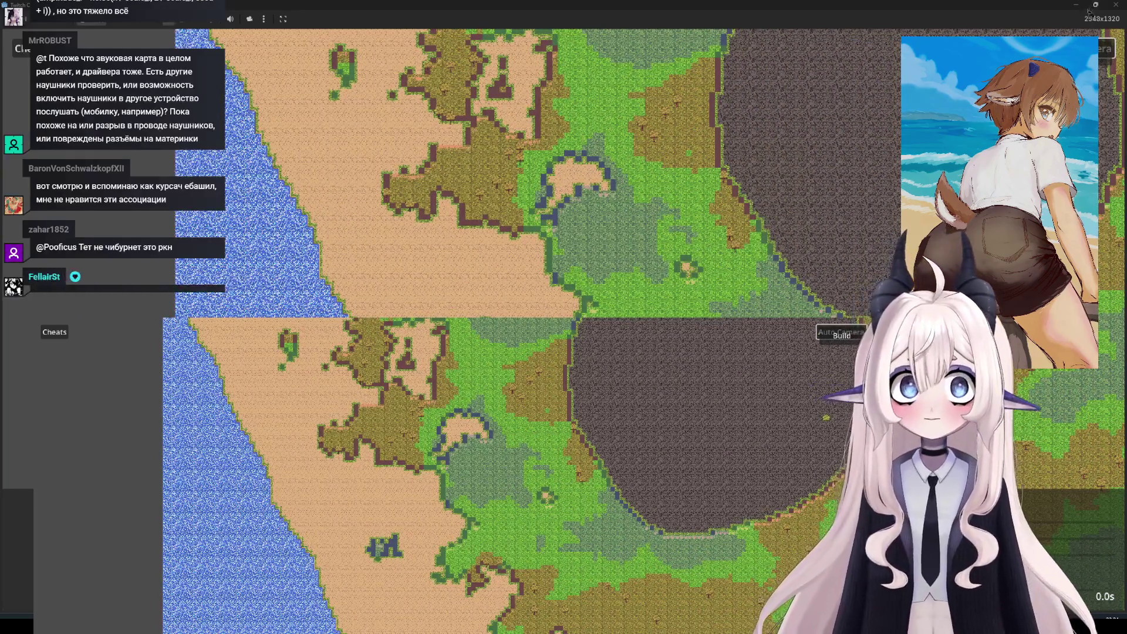
pyautogui.press('super+Down')
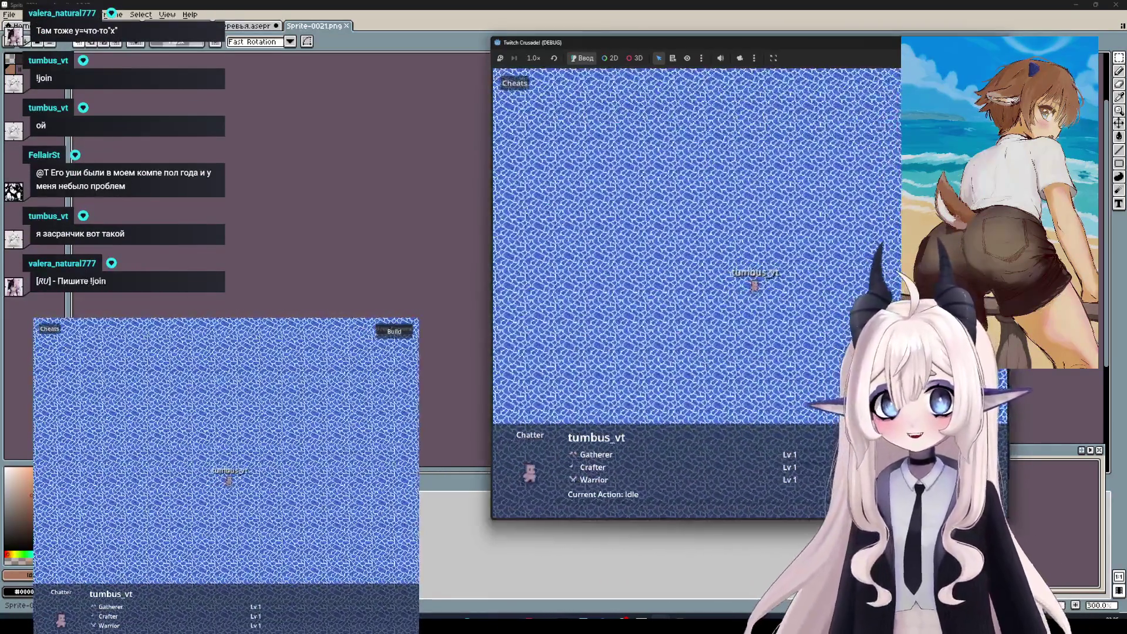
pyautogui.moveTo(901, 189)
pyautogui.mouseDown()
pyautogui.moveTo(632, 189)
pyautogui.moveTo(733, 230)
pyautogui.mouseUp()
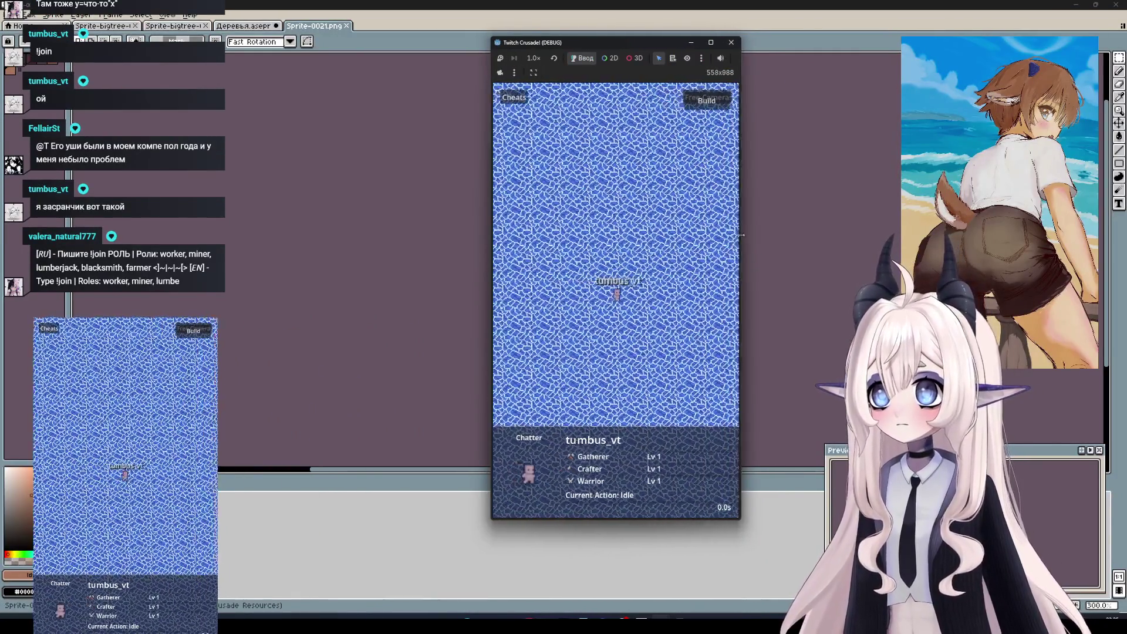
pyautogui.click(418, 229)
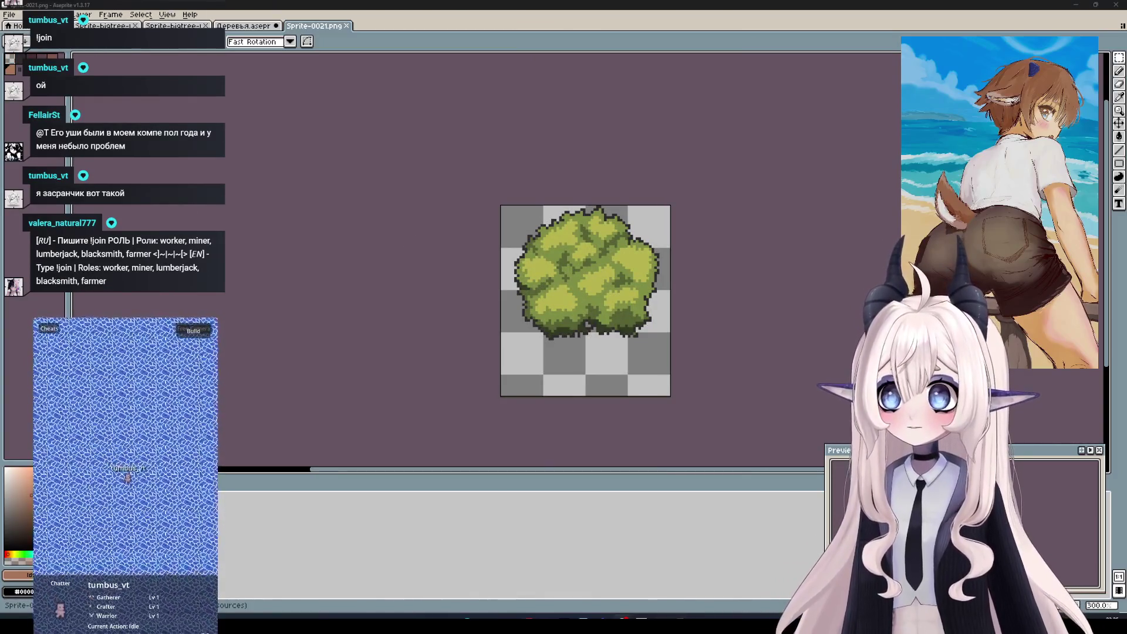
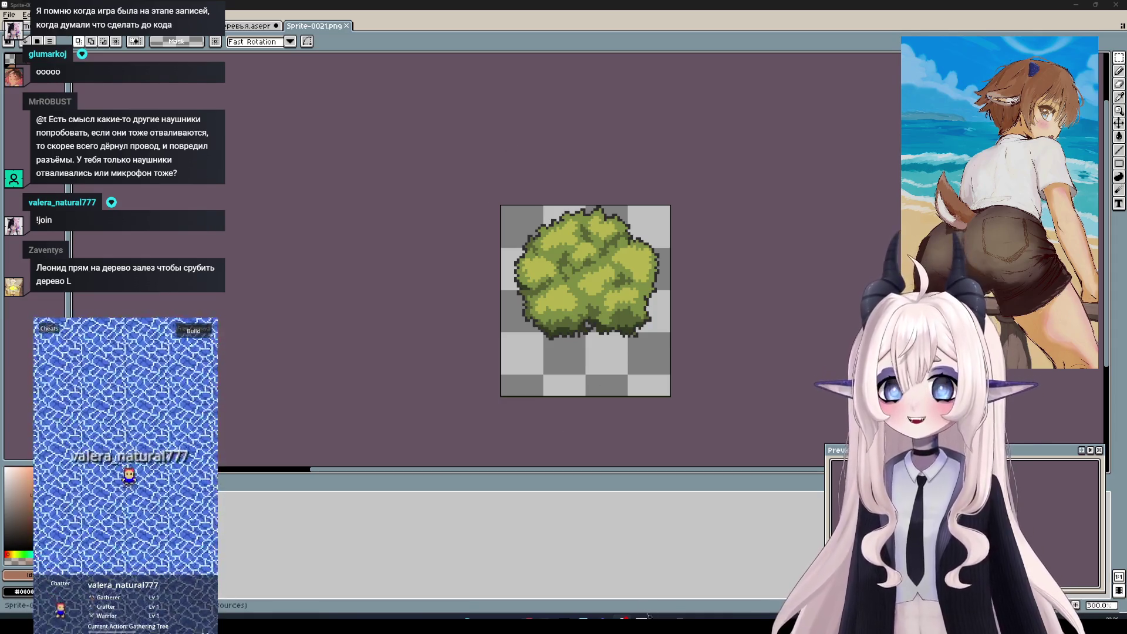
# Switch from Aseprite to the Godot editor showing the tree sprite in the tree_1 scene
pyautogui.moveTo(661, 622)
pyautogui.click(710, 584)
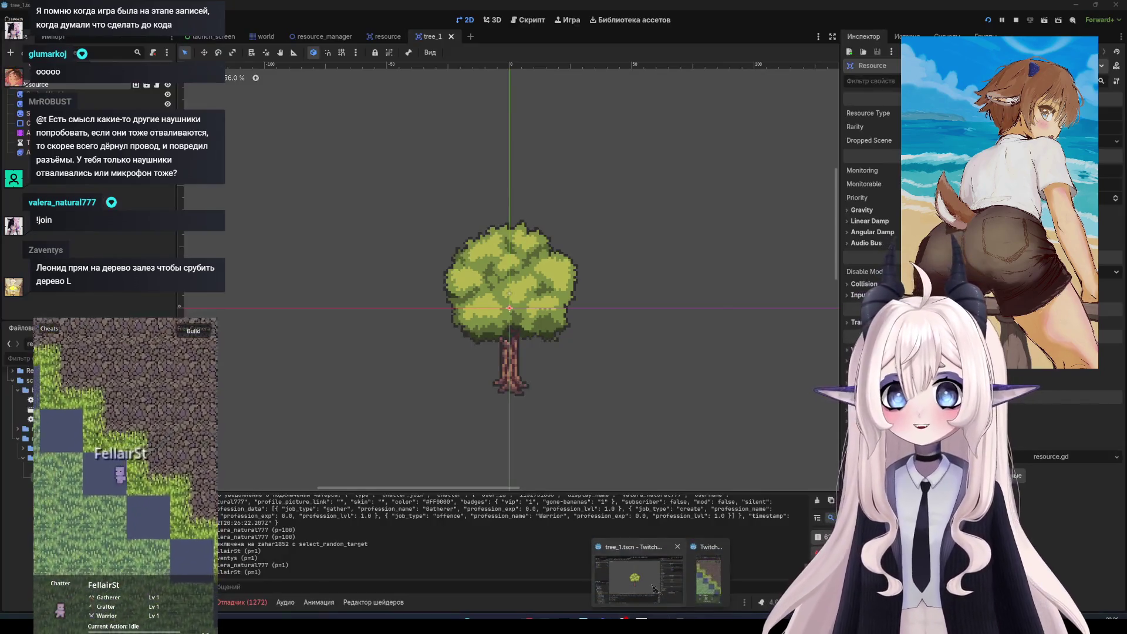
pyautogui.hscroll(-3, 560, 311)
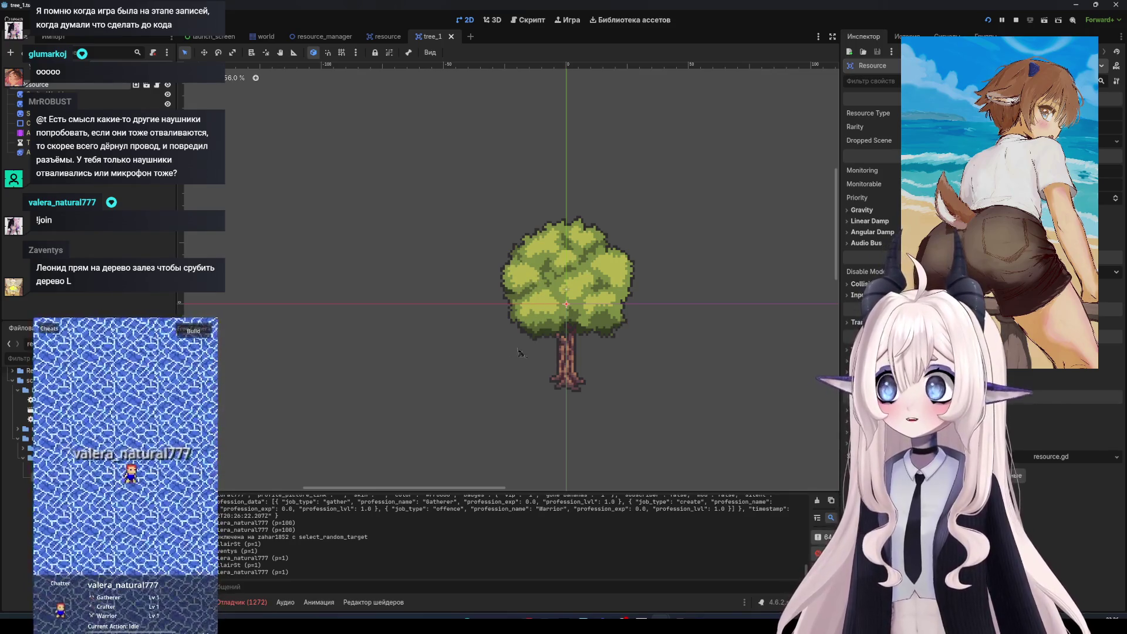
pyautogui.scroll(2, 580, 370)
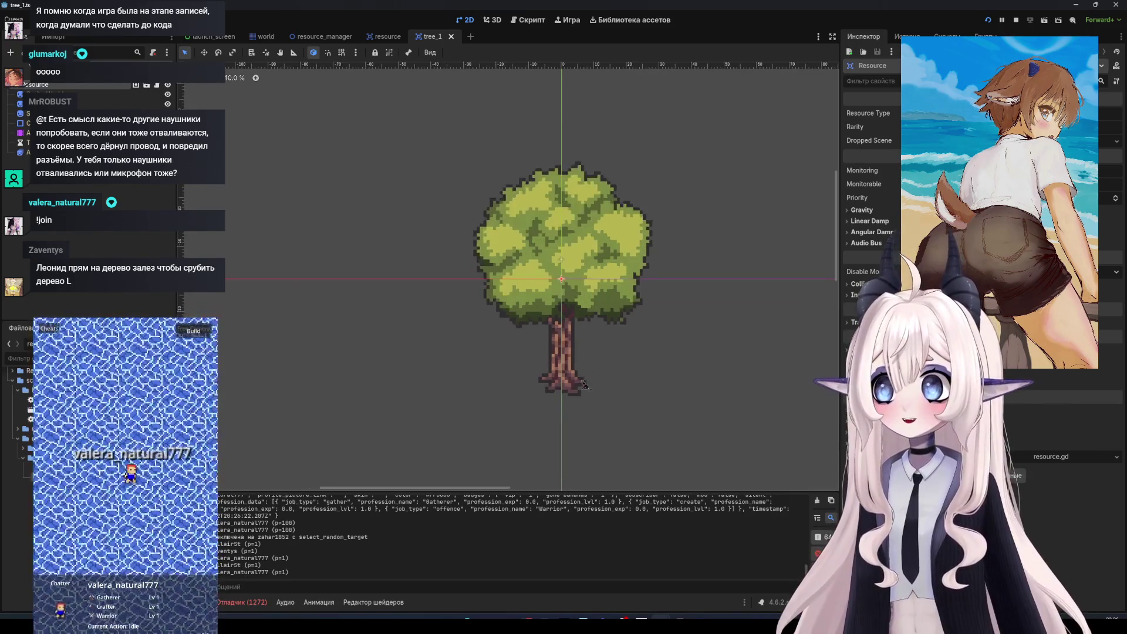
pyautogui.scroll(2, 561, 381)
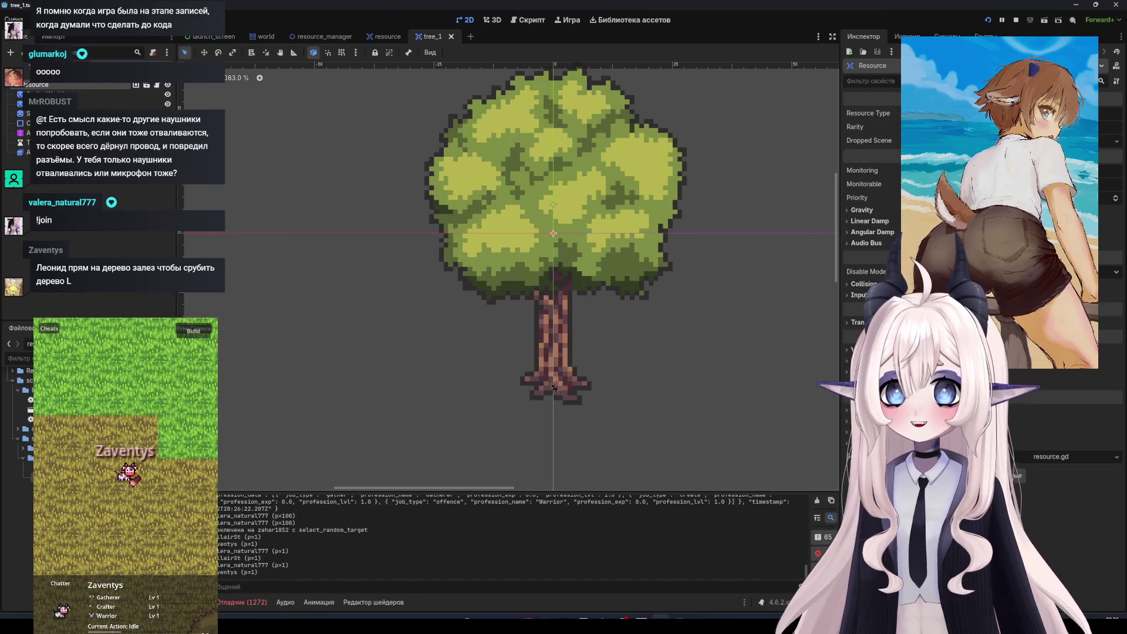
pyautogui.scroll(2, 587, 384)
pyautogui.scroll(1, 575, 386)
pyautogui.scroll(2, 560, 389)
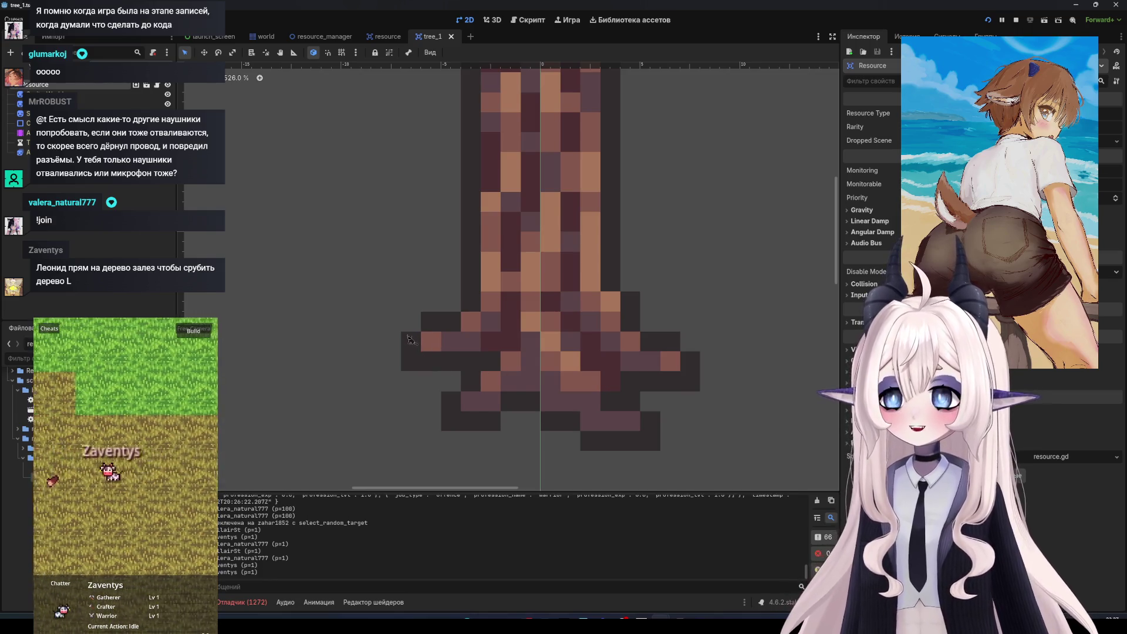
pyautogui.scroll(-1, 414, 317)
pyautogui.scroll(-1, 410, 282)
pyautogui.scroll(2, 590, 320)
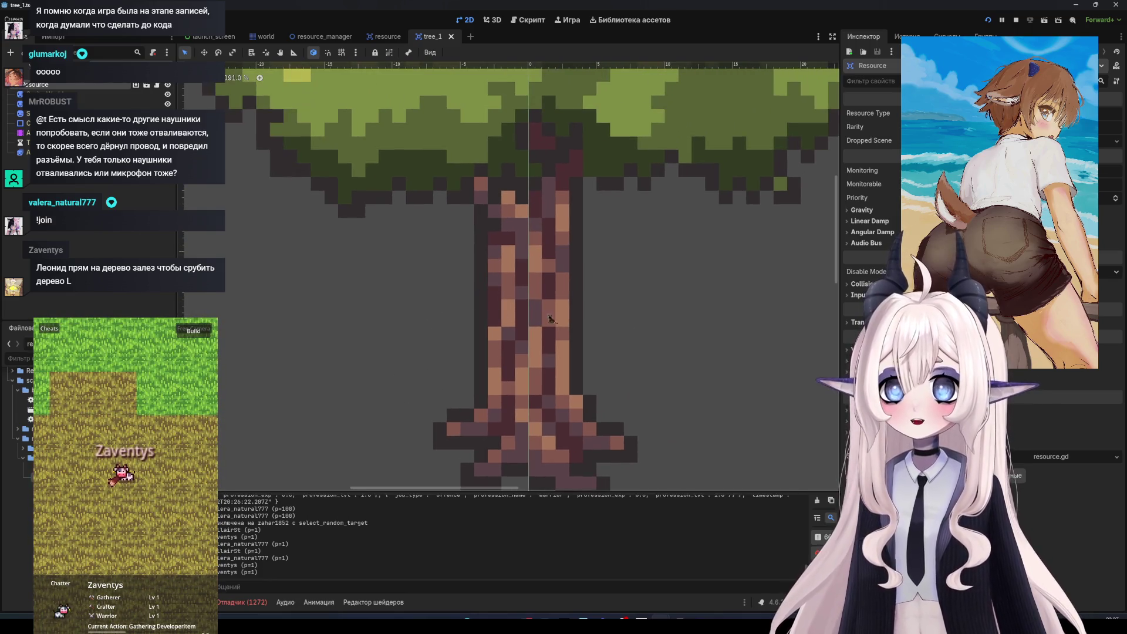
pyautogui.scroll(-2, 517, 328)
pyautogui.scroll(-1, 493, 405)
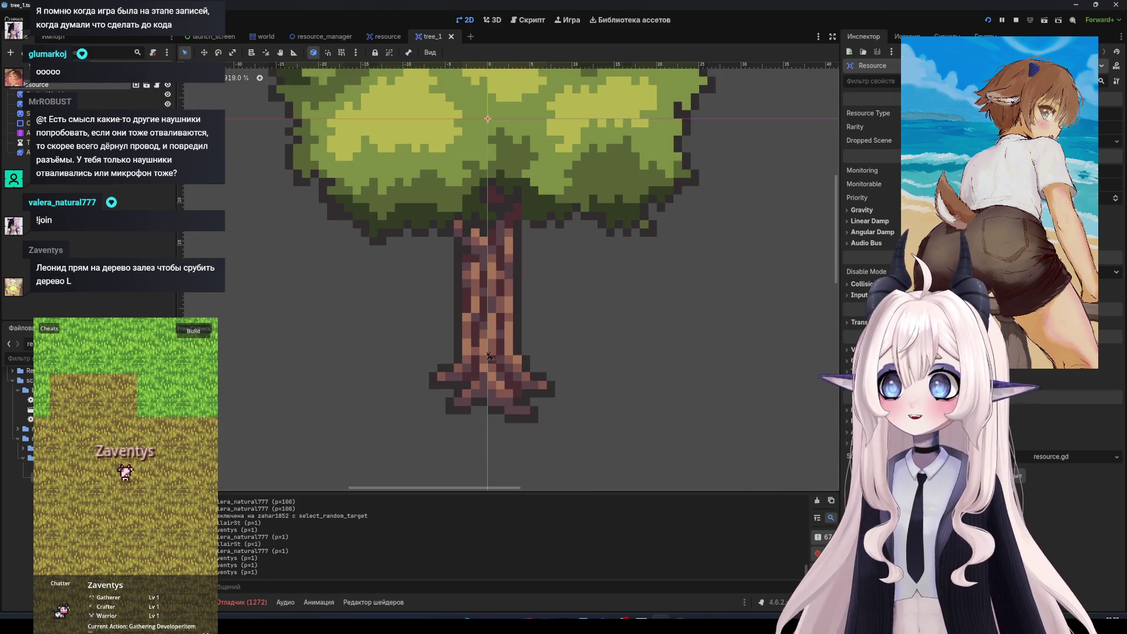
pyautogui.scroll(-1, 491, 363)
pyautogui.scroll(-1, 470, 334)
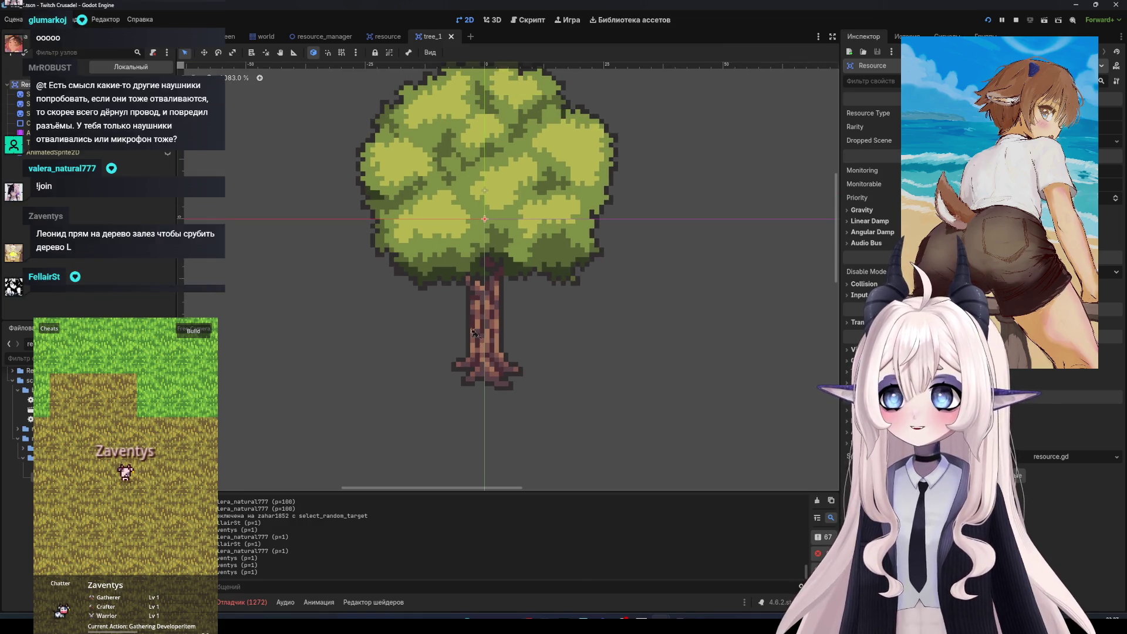
pyautogui.scroll(1, 457, 316)
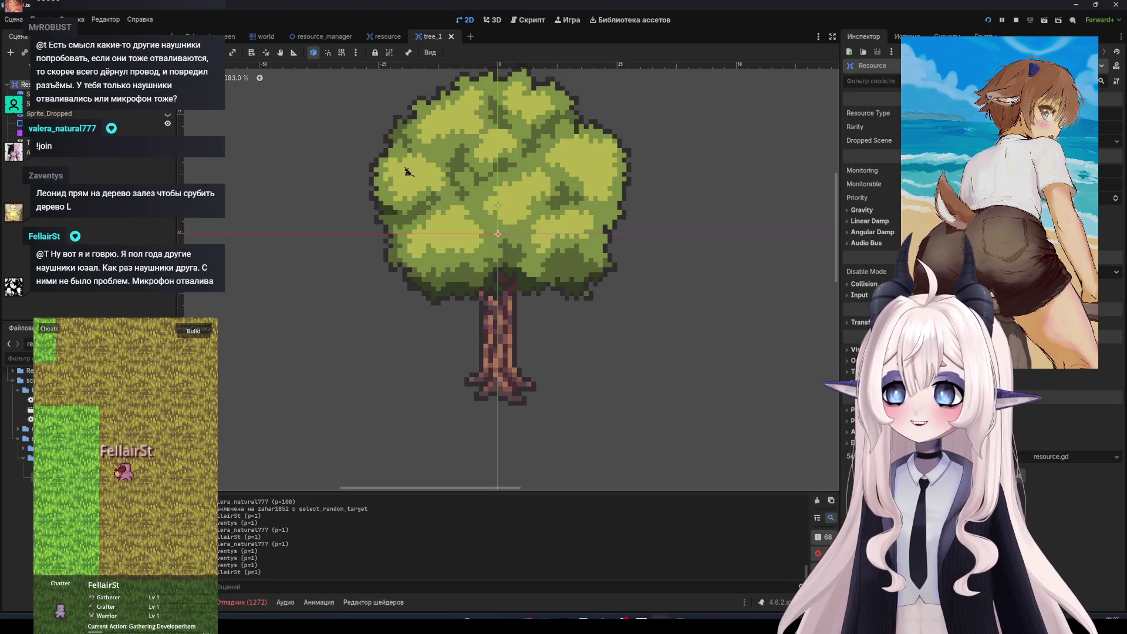
pyautogui.scroll(-1, 425, 202)
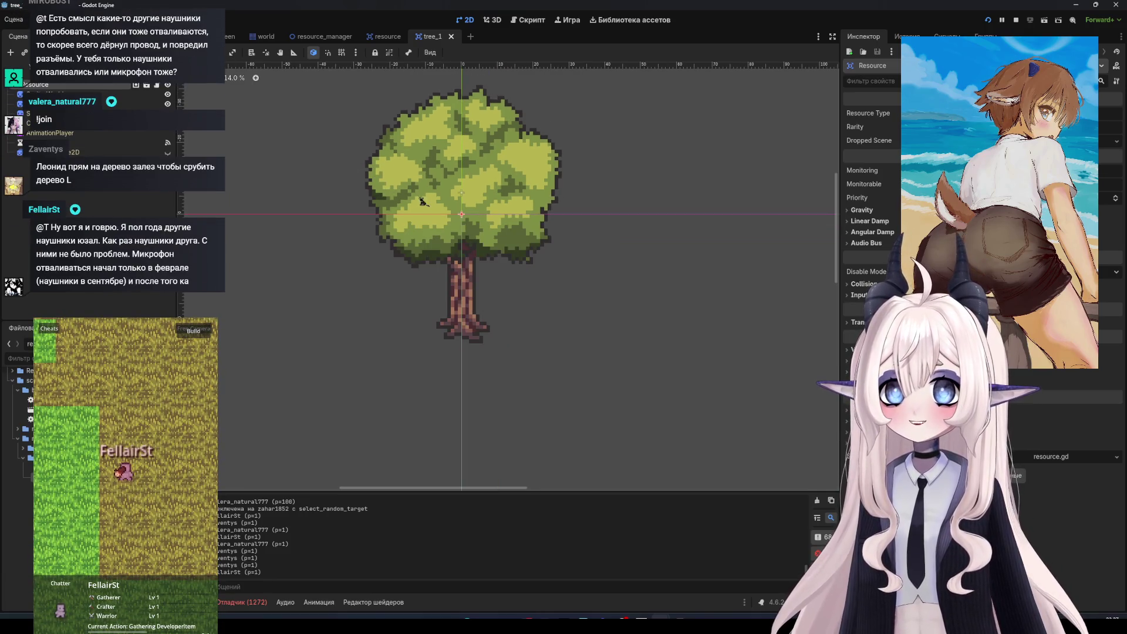
pyautogui.scroll(-1, 447, 273)
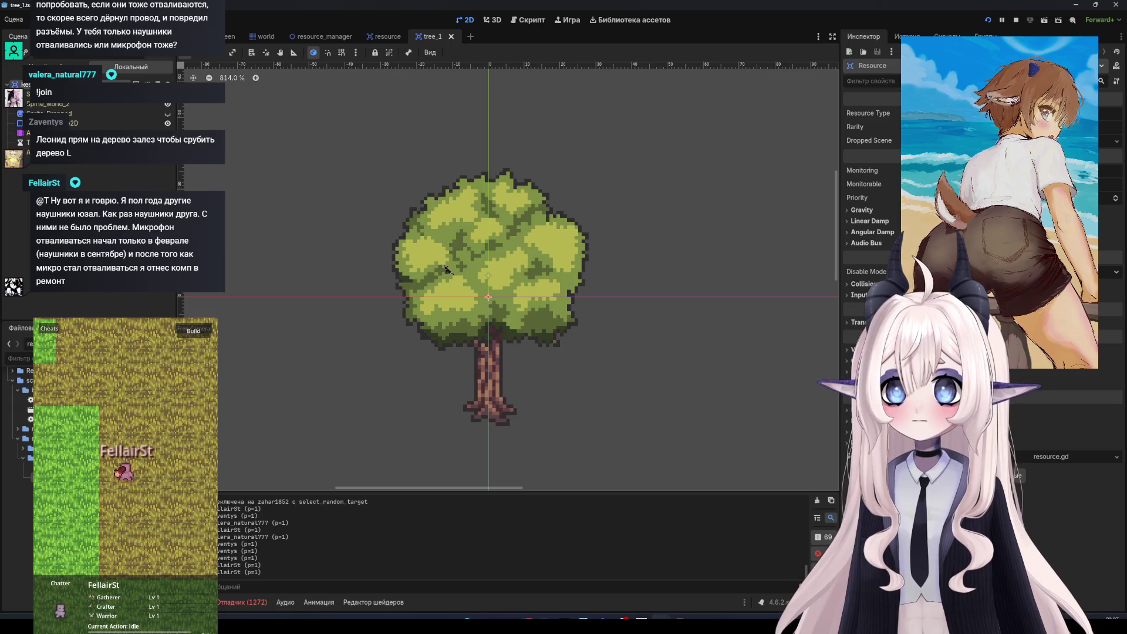